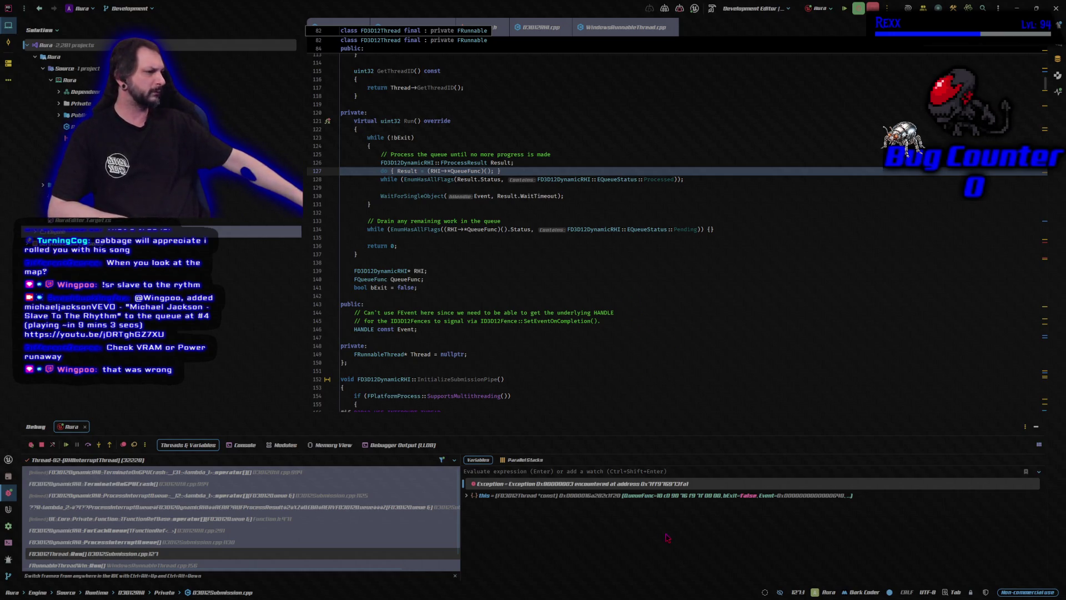
Expand 'this', select the TerminateOnGPUCrash frame, and copy the exception's value
scroll(305, 530, "down", 1)
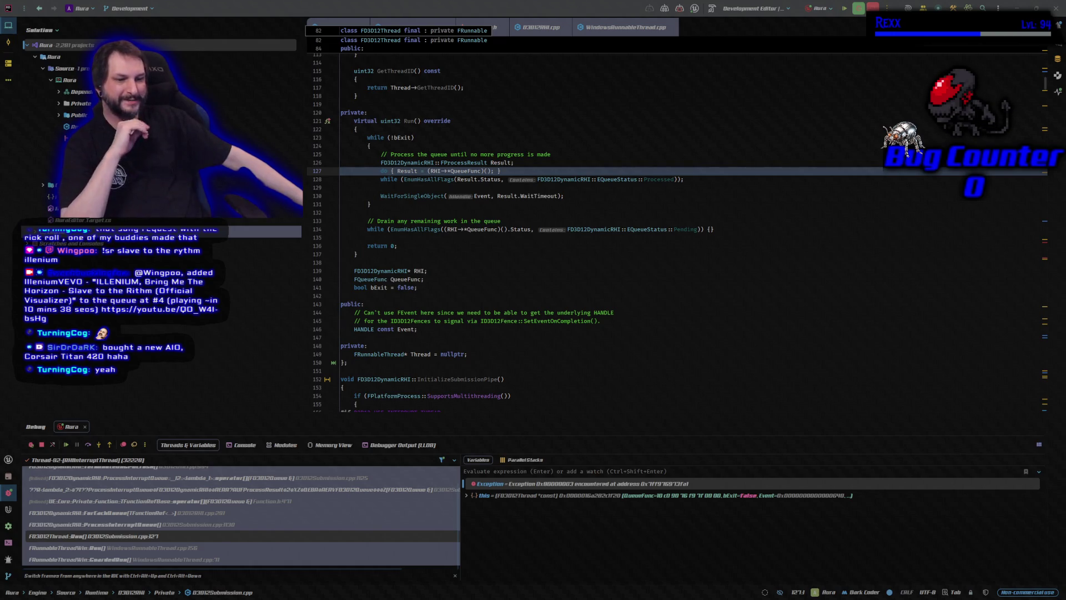
left_click(137, 330)
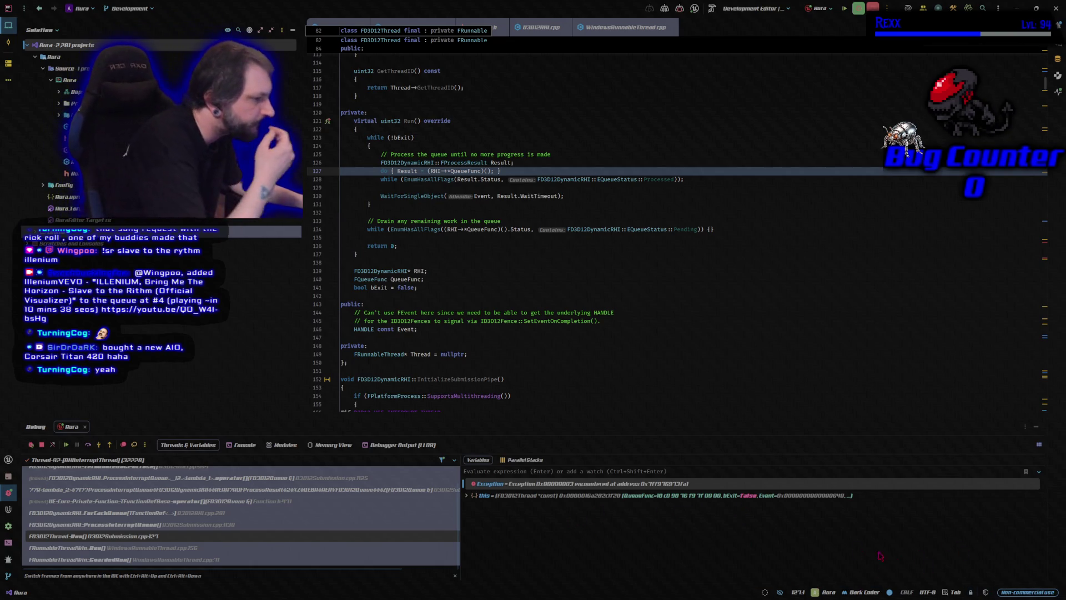
left_click(466, 495)
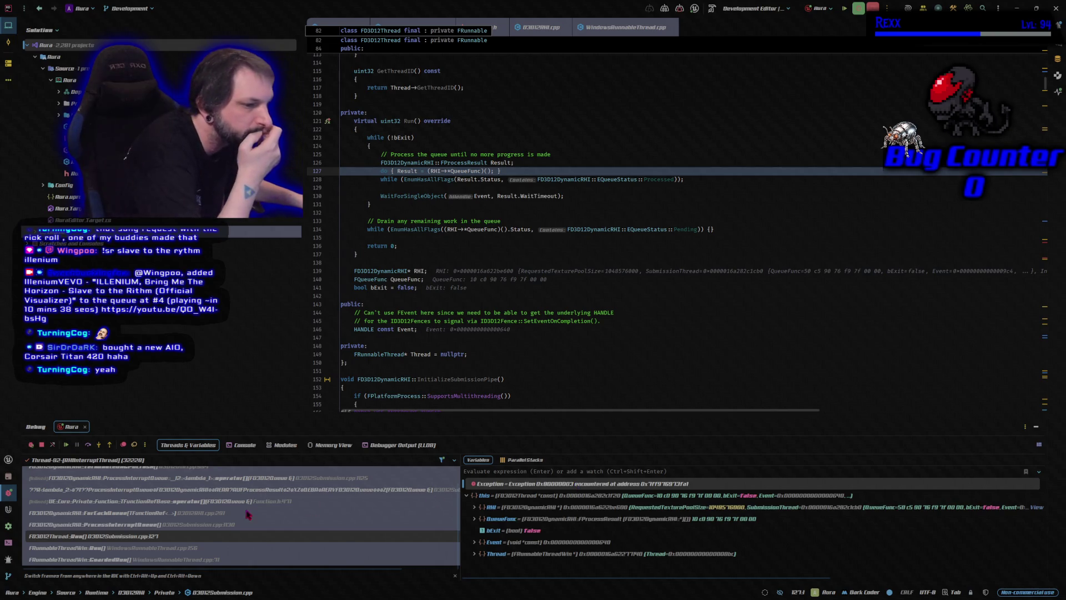
scroll(250, 511, "up", 2)
left_click(173, 472)
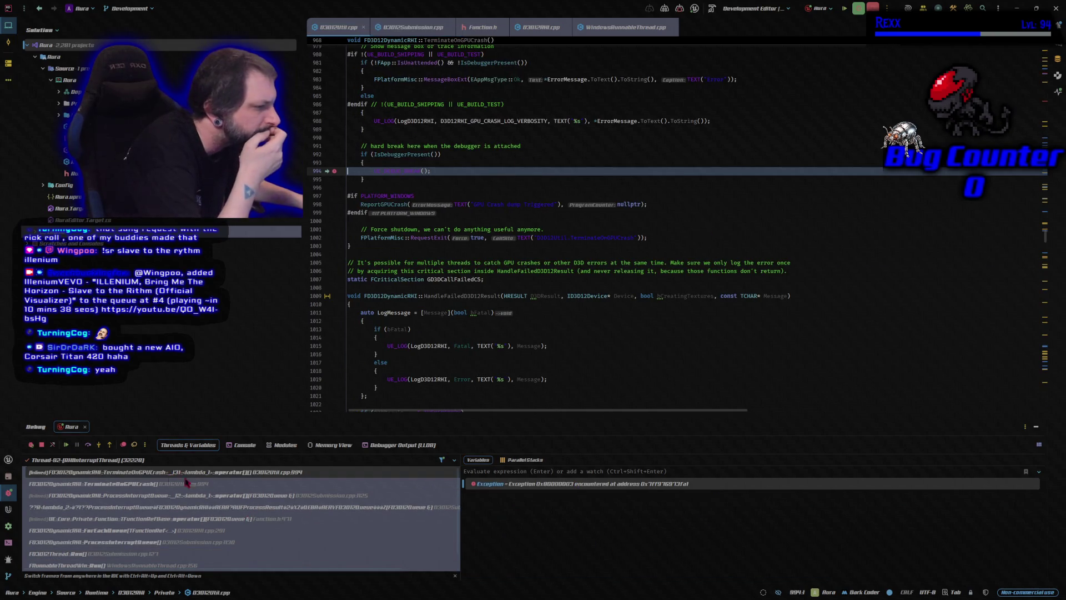
right_click(568, 489)
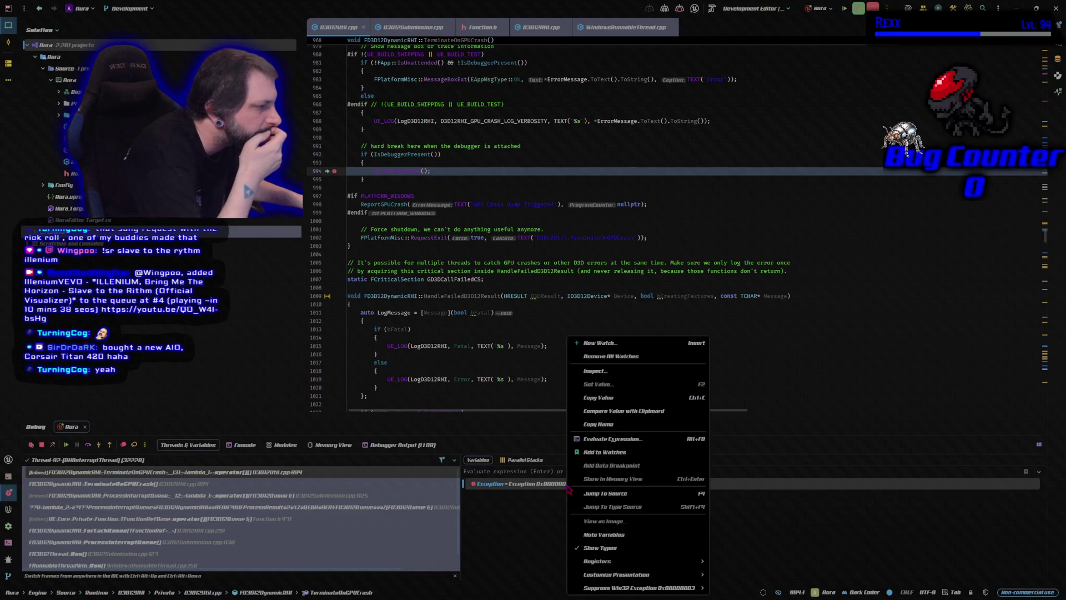
left_click(614, 397)
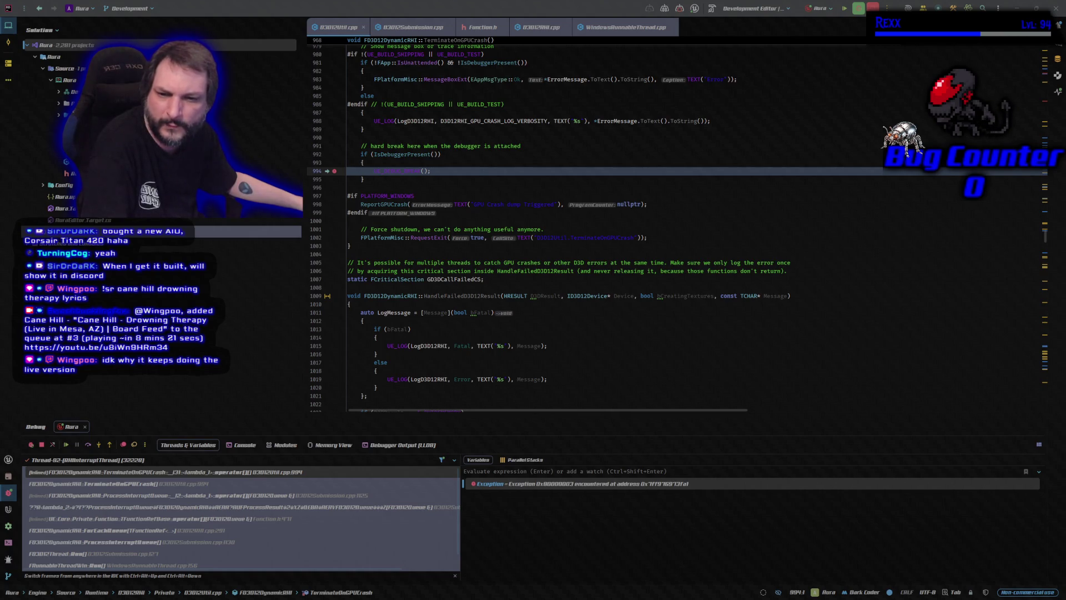
Select the TerminateOnGPUCrash frame to view its locals, including ErrorMessage, and open its frame options
scroll(230, 538, "down", 2)
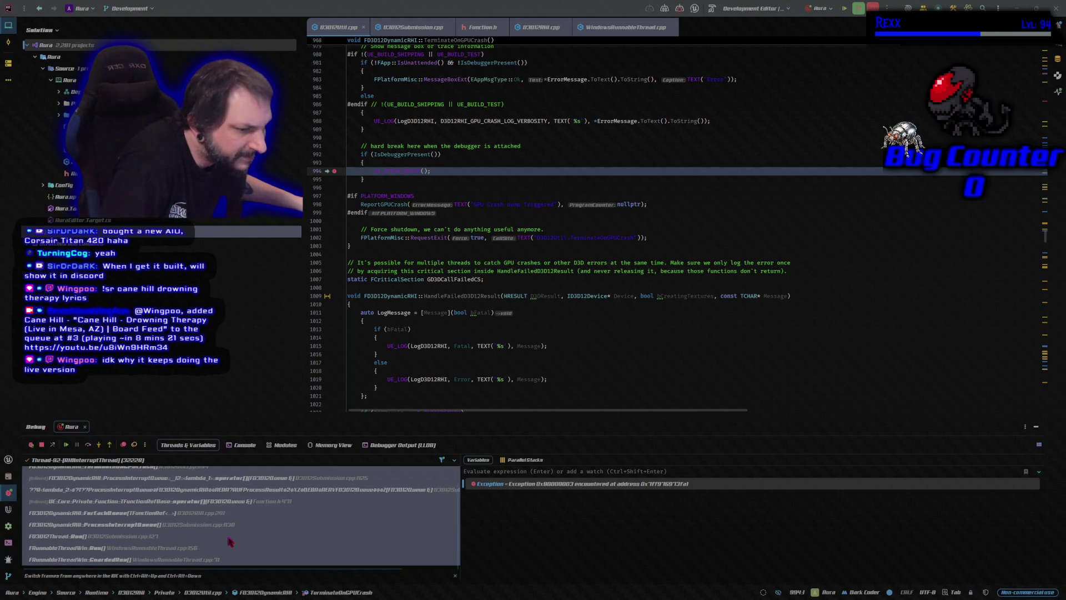
scroll(231, 542, "up", 2)
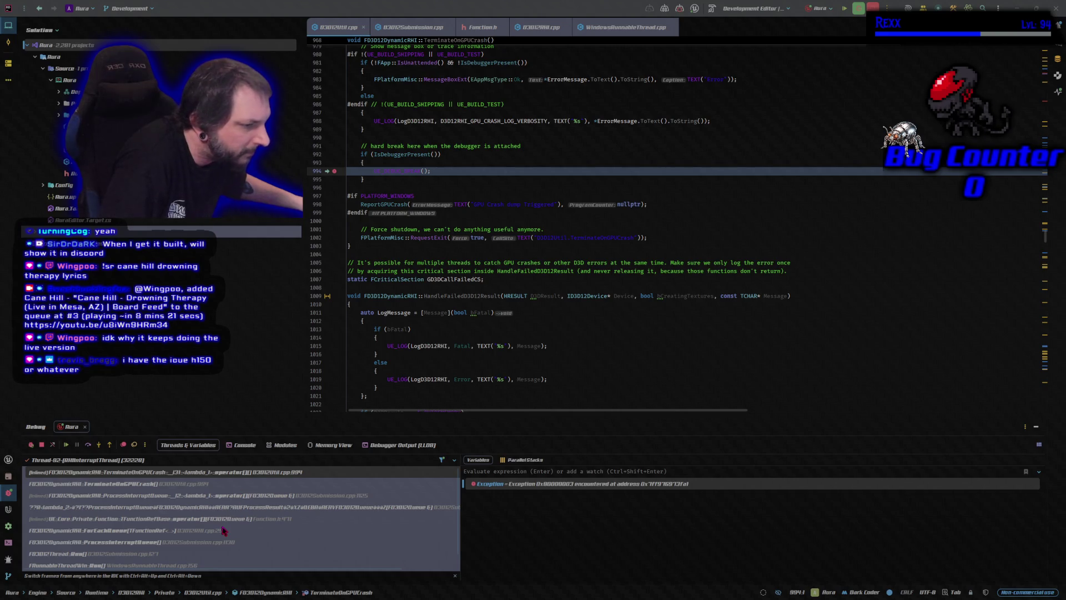
left_click(142, 484)
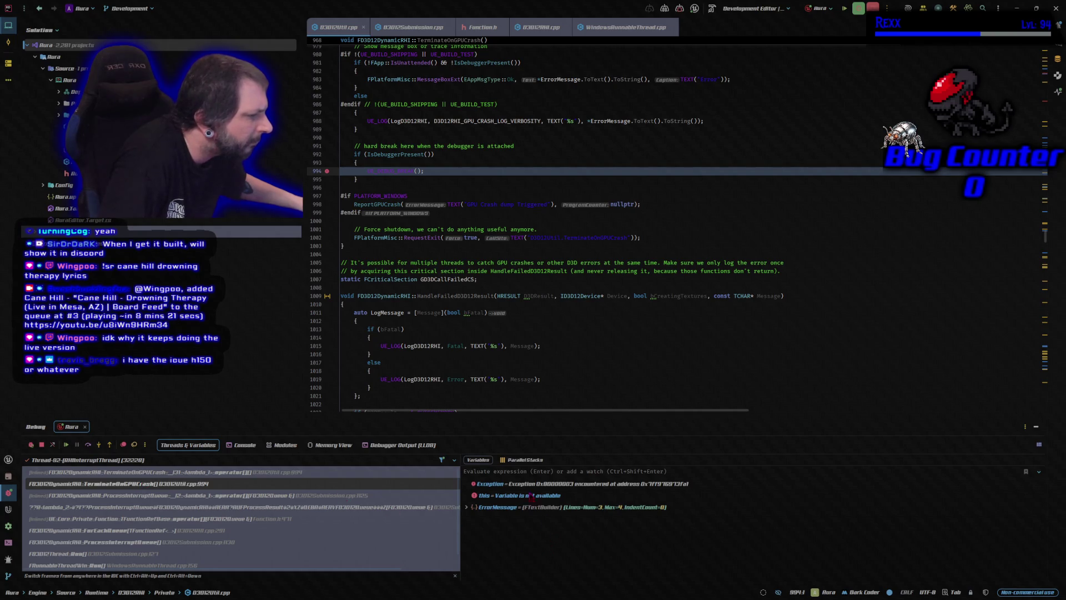
right_click(179, 488)
left_click(198, 467)
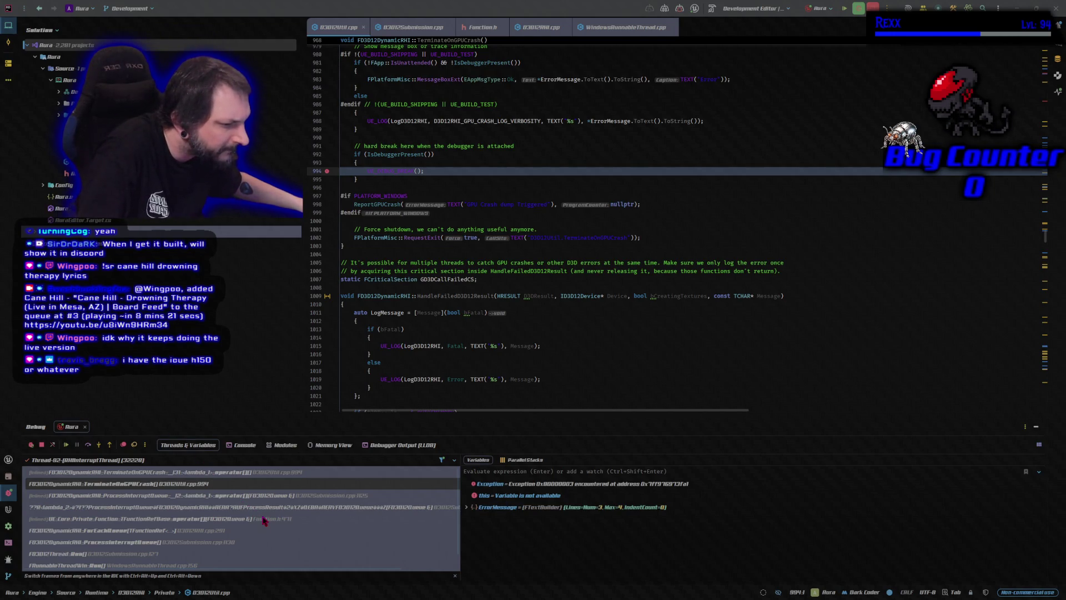
Show the calling ProcessInterruptQueue frame's source in D3D12Submission.cpp
scroll(264, 520, "down", 1)
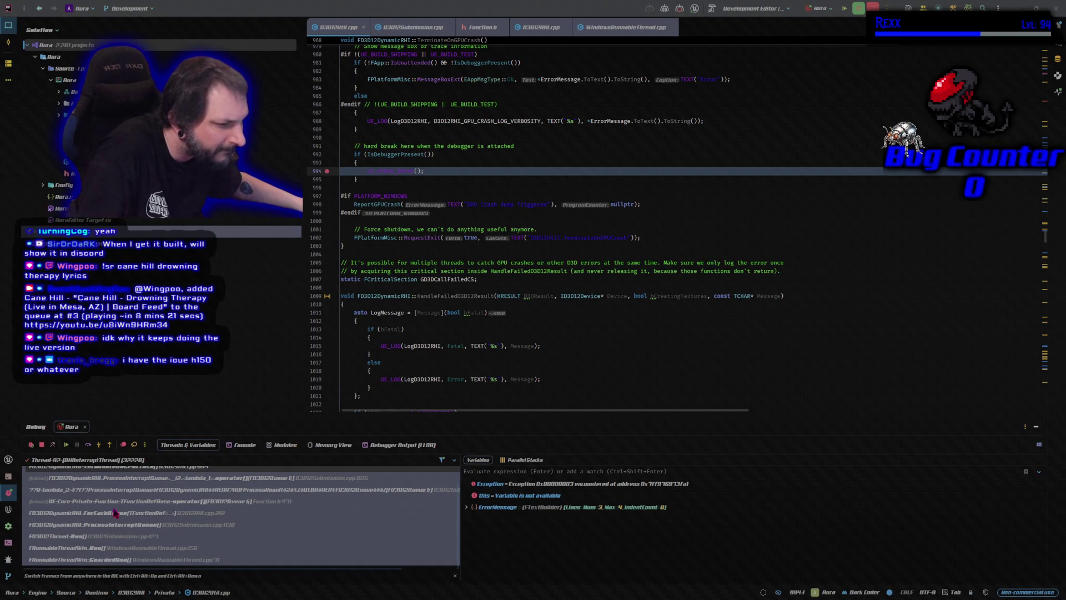
scroll(114, 507, "up", 1)
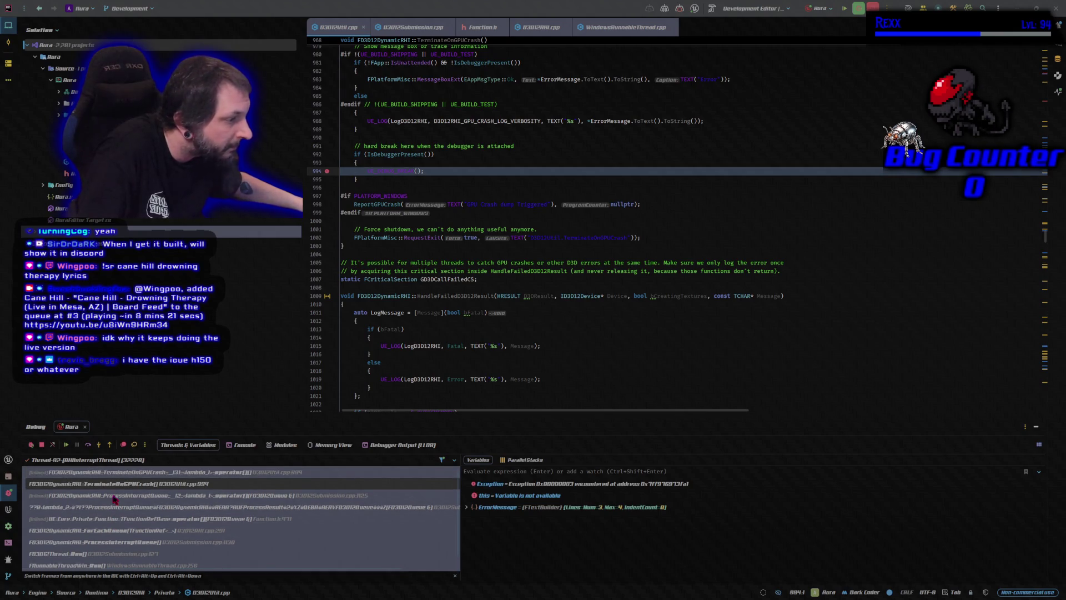
left_click(113, 496)
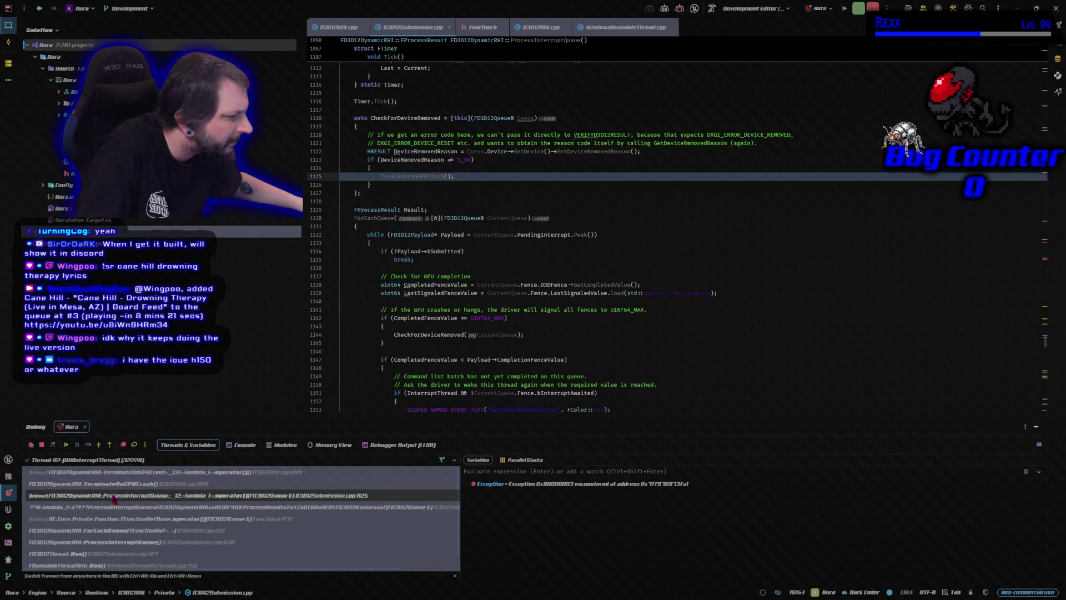
Step through the lambda and Function.h frames down to ForEachQueue in D3D12RHI.cpp
left_click(110, 507)
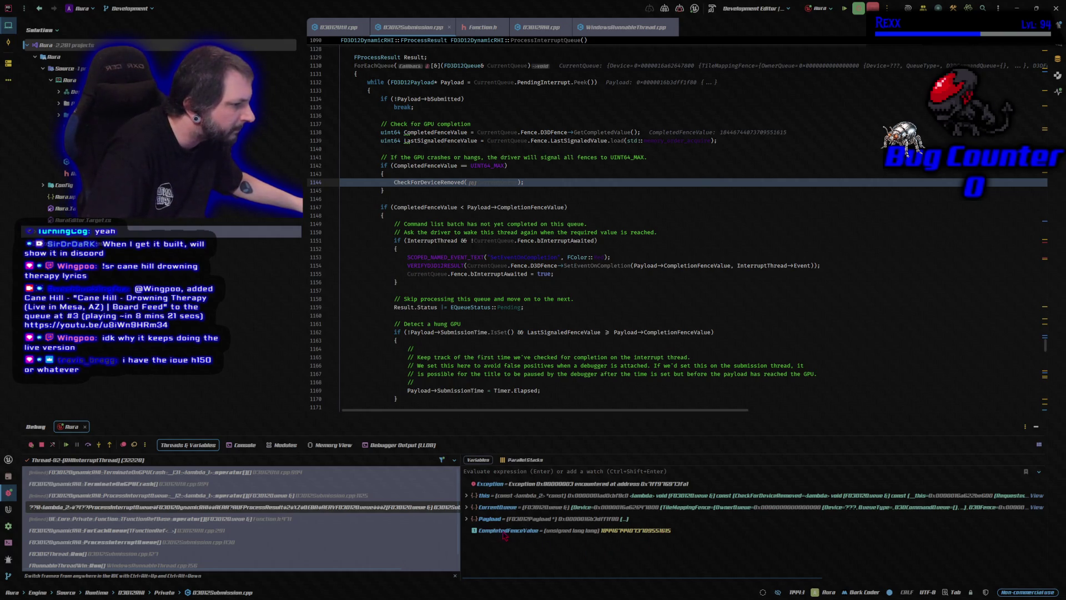
left_click(67, 519)
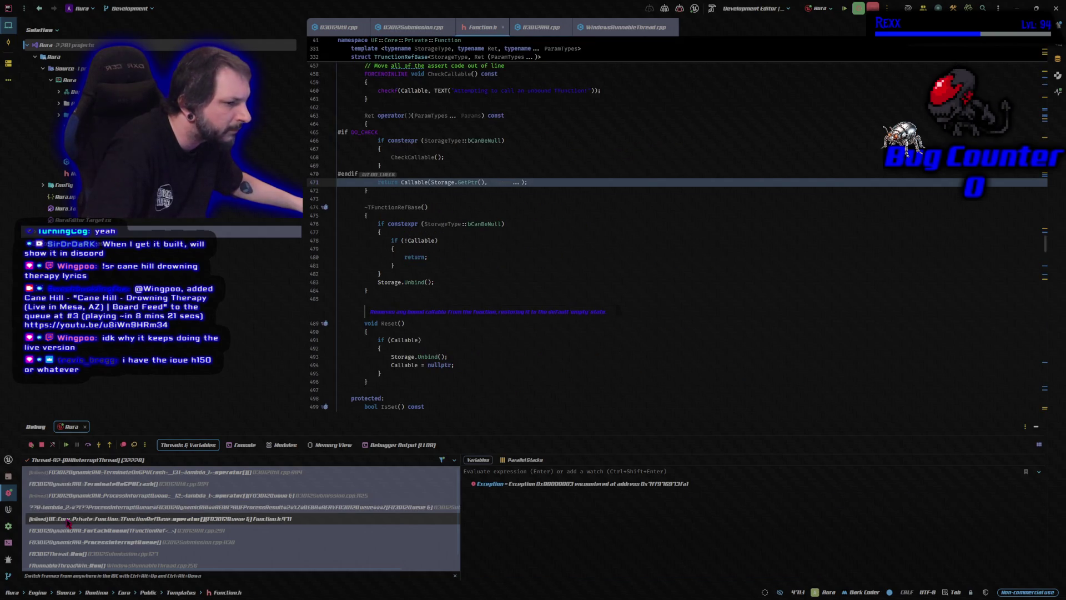
left_click(69, 531)
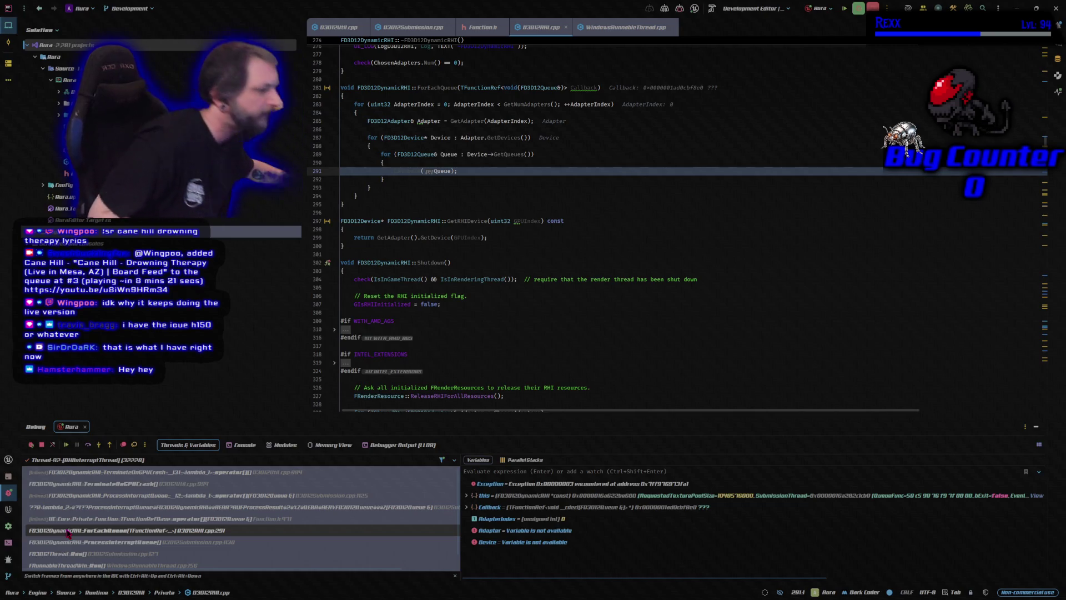
right_click(104, 531)
left_click(144, 465)
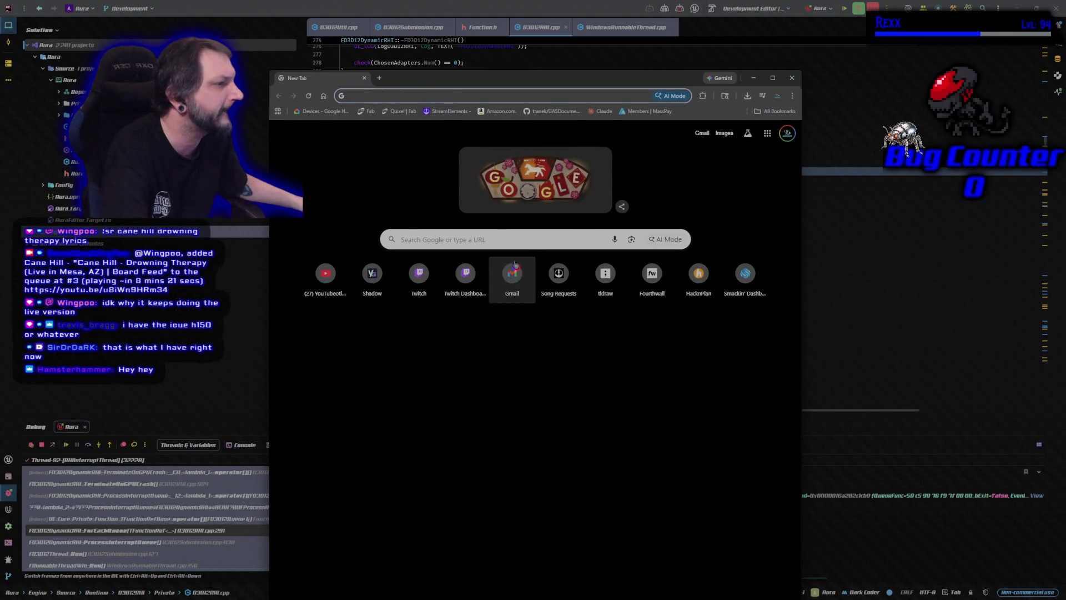
Search Google for 'icue h150' and open Best Buy's Corsair iCUE LINK TITAN 360 RX listing
left_click(513, 235)
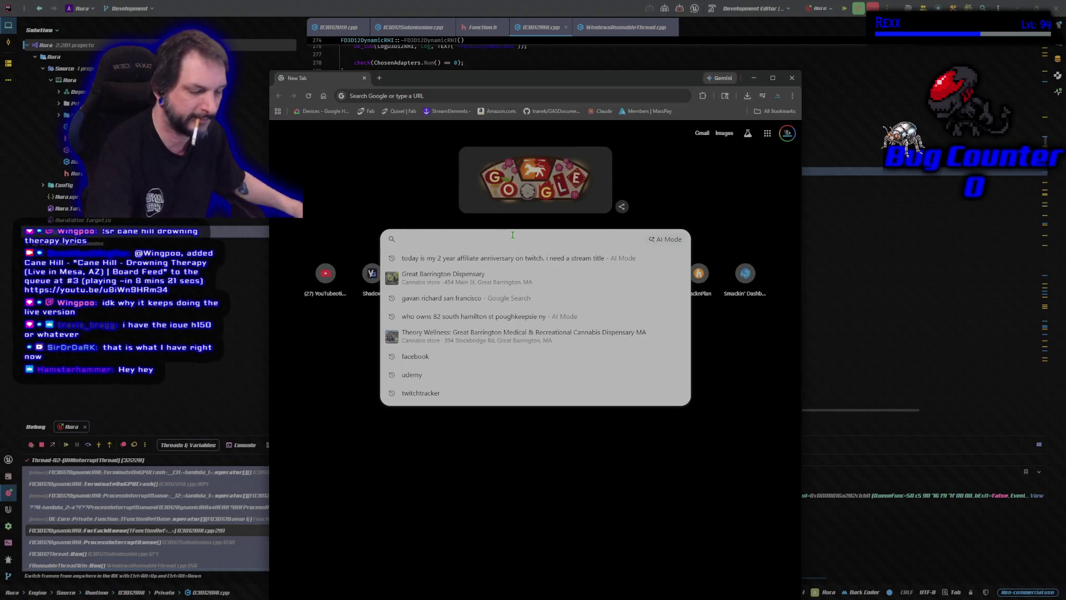
type("icue")
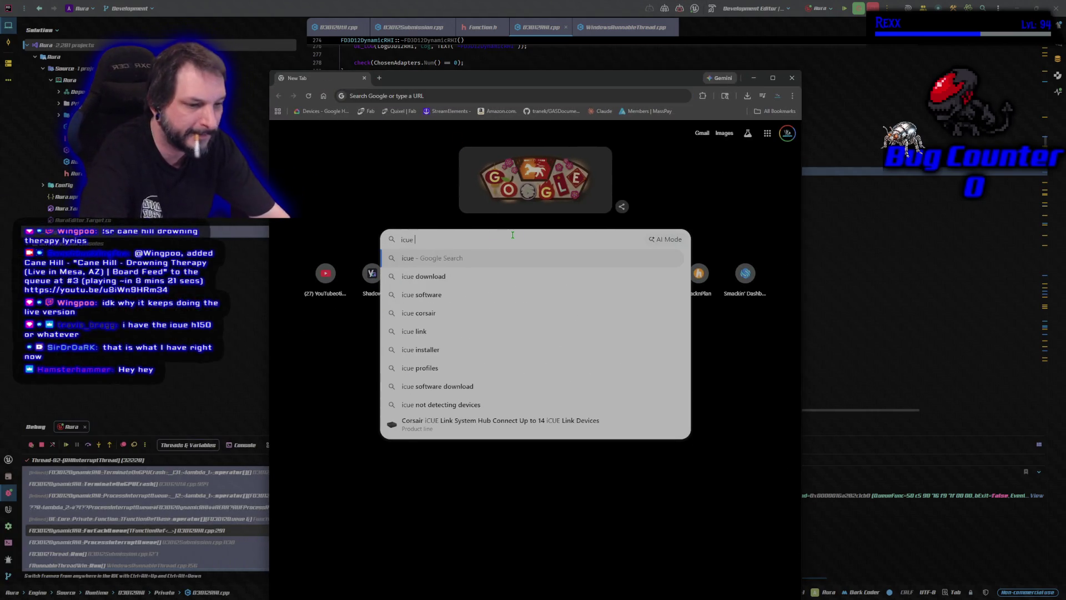
type(" h1")
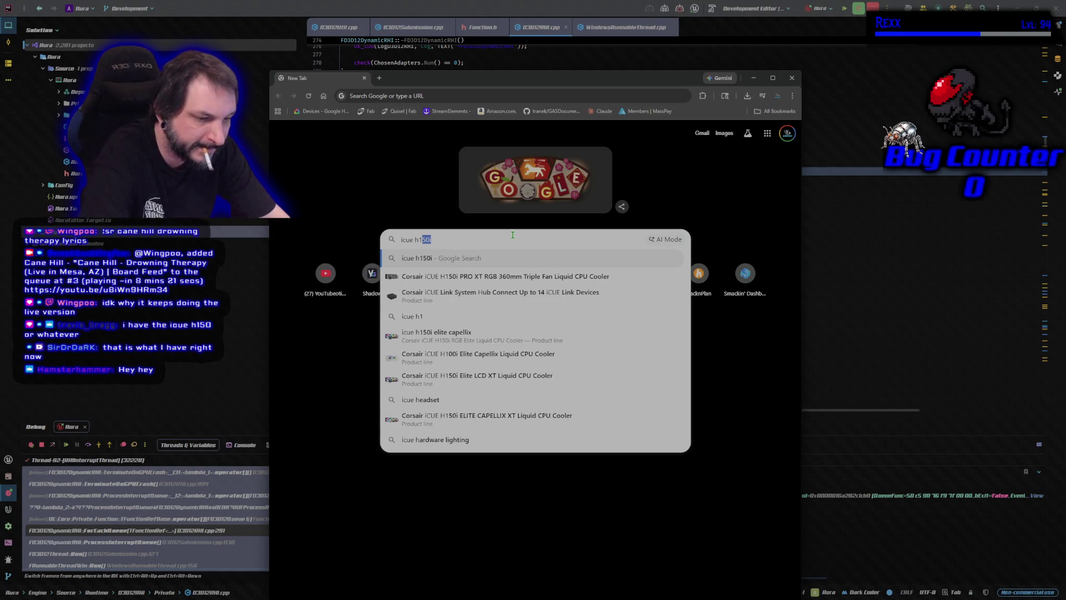
type("50")
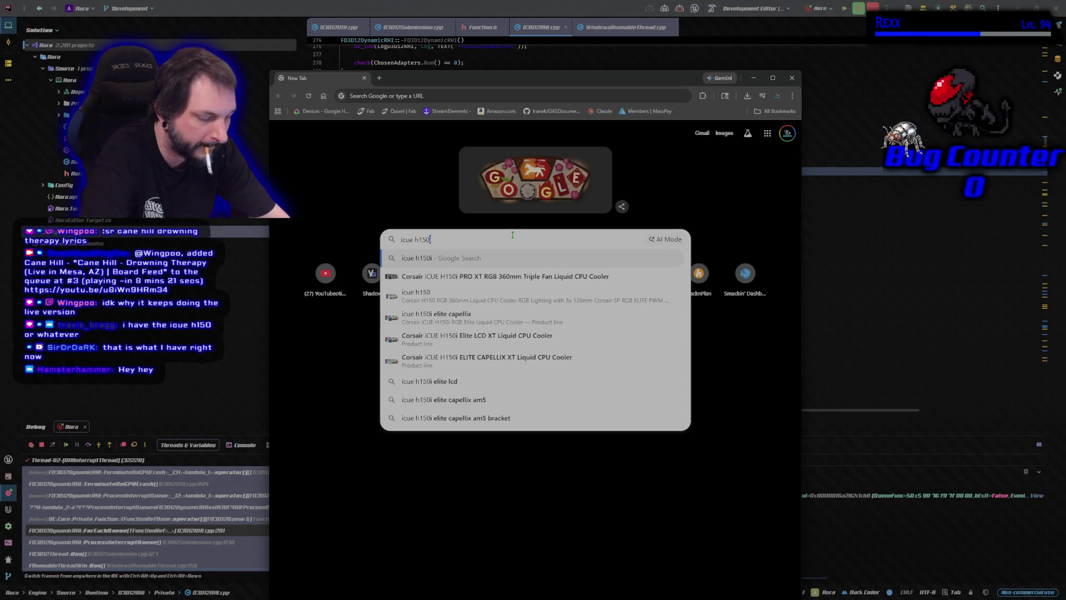
key("Return")
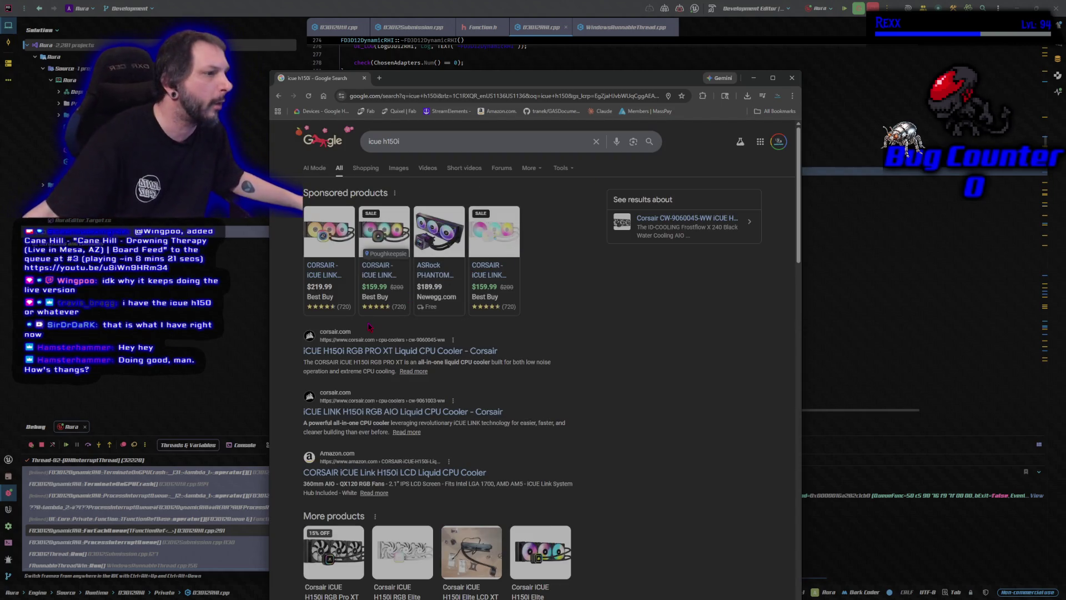
left_click(325, 275)
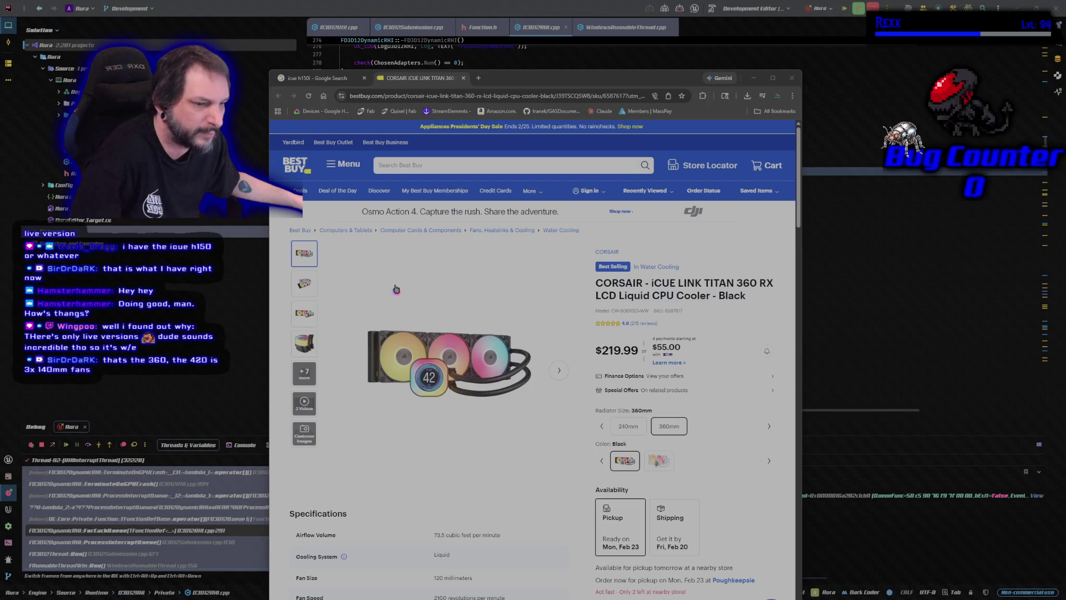
Close the Best Buy page and the Chrome search window, then jump to the GuardedRun frame
scroll(471, 389, "down", 2)
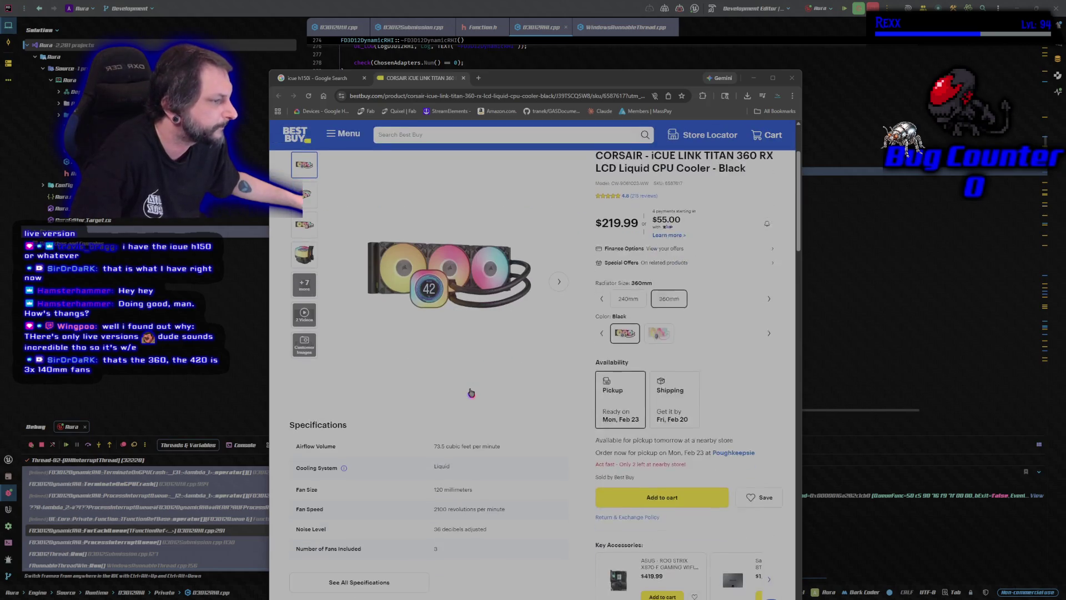
scroll(470, 393, "down", 3)
left_click_drag(434, 313, 483, 314)
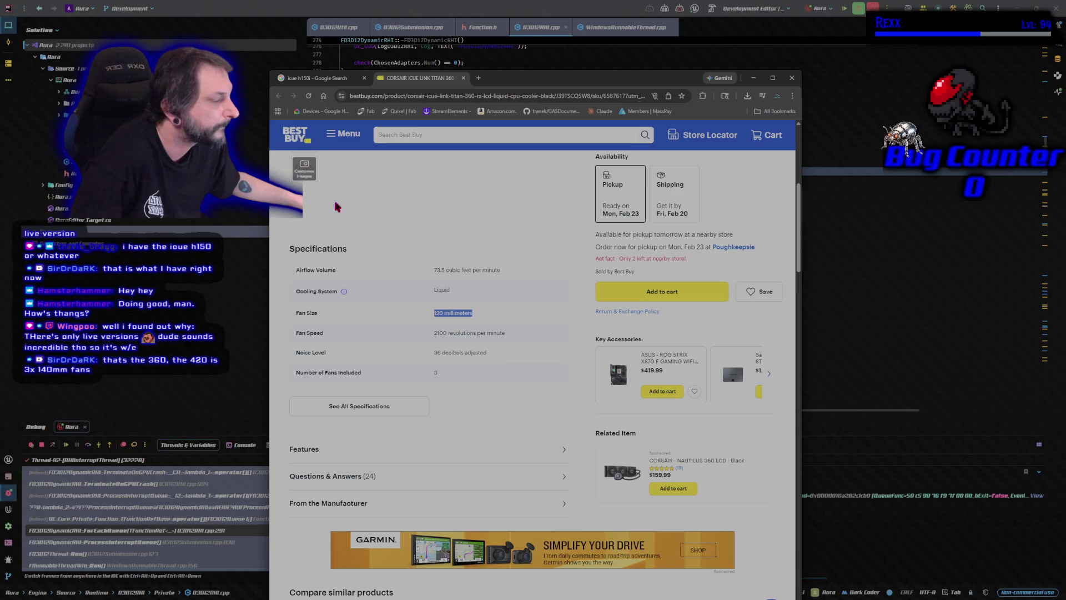
middle_click(435, 81)
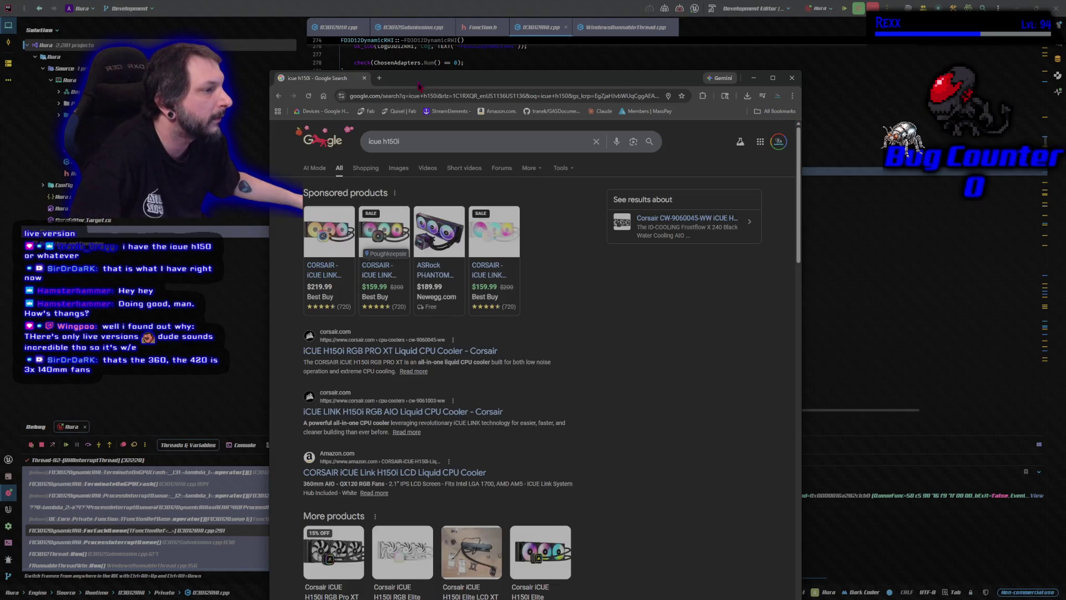
middle_click(330, 82)
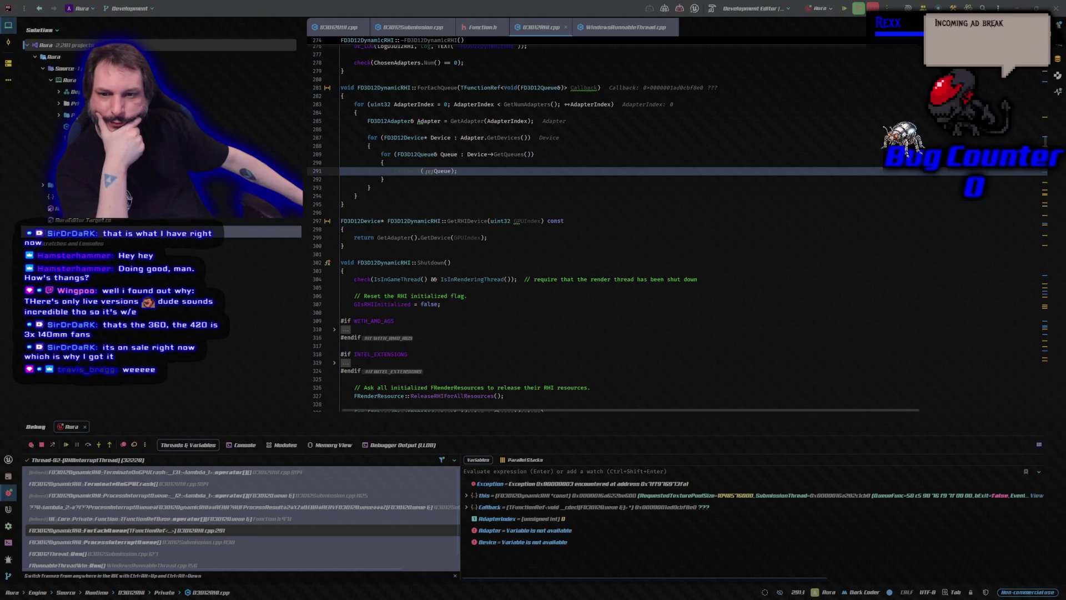
key("ctrl+alt+Down")
key("ctrl+alt+Down")
key("ctrl+alt+Down")
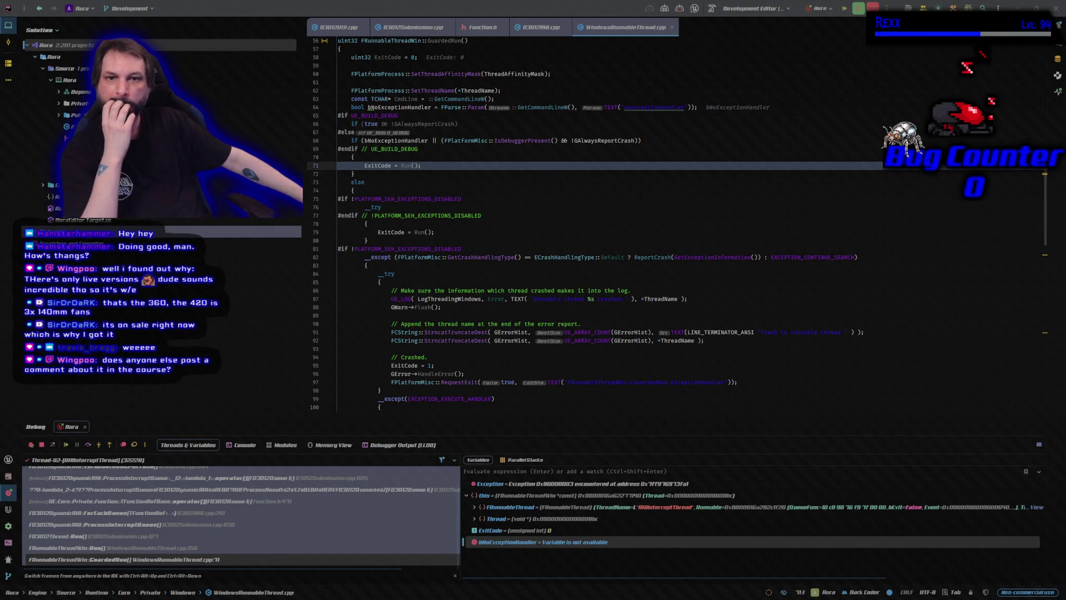
Browse to the Aura project's Saved\Logs folder and open Aura.log
key("super+e")
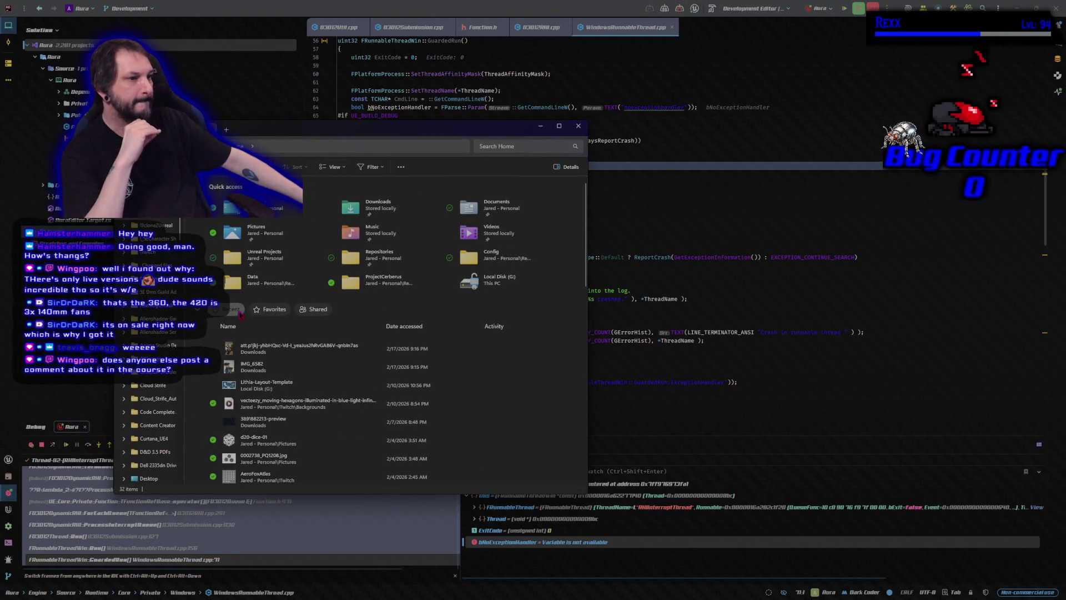
scroll(149, 388, "down", 10)
scroll(156, 318, "down", 10)
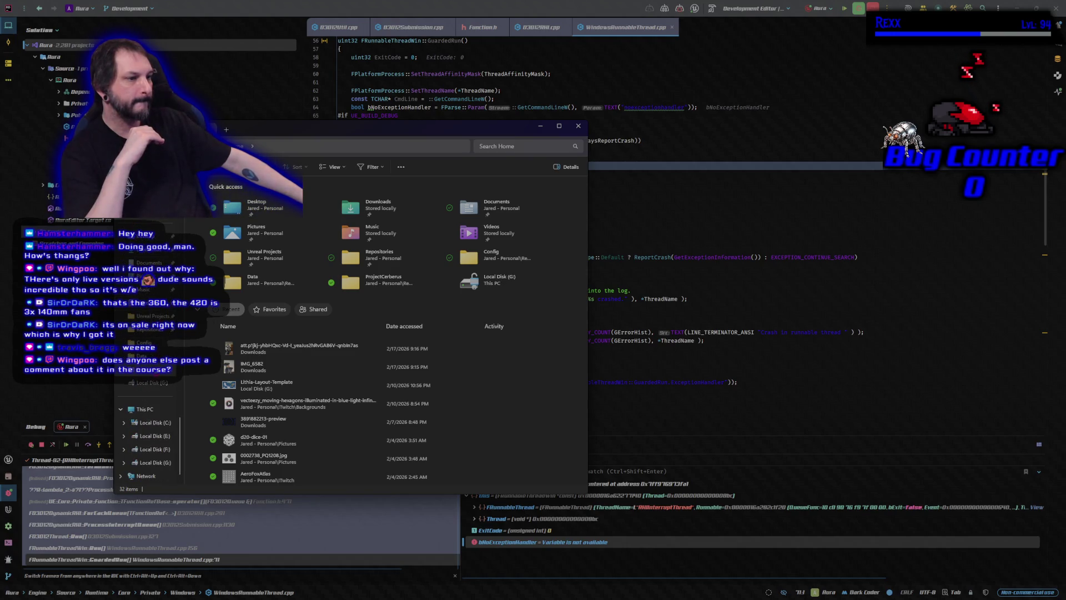
left_click(145, 342)
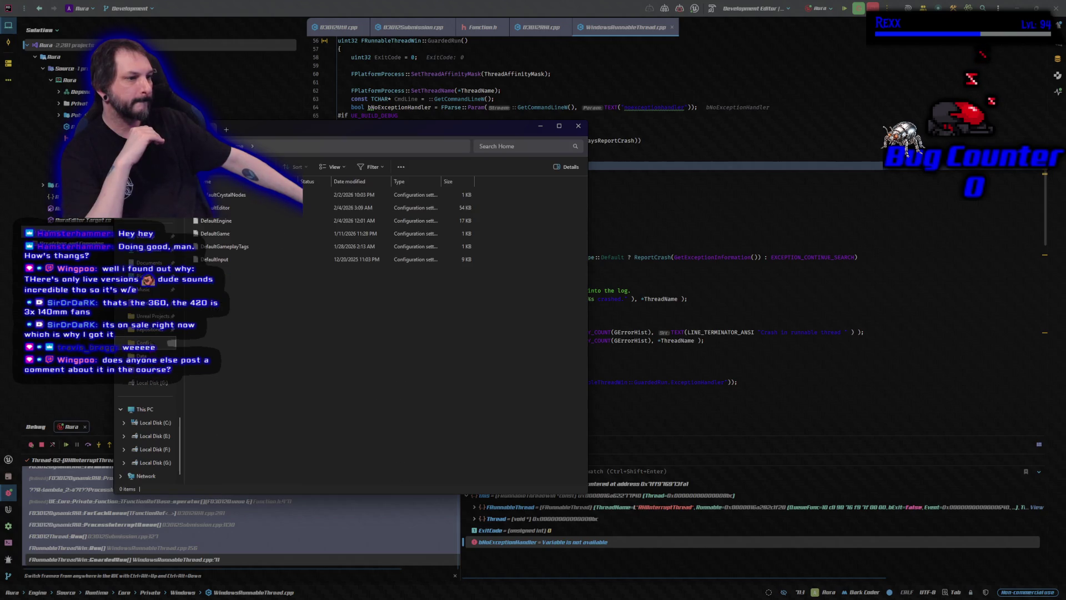
key("alt+Up")
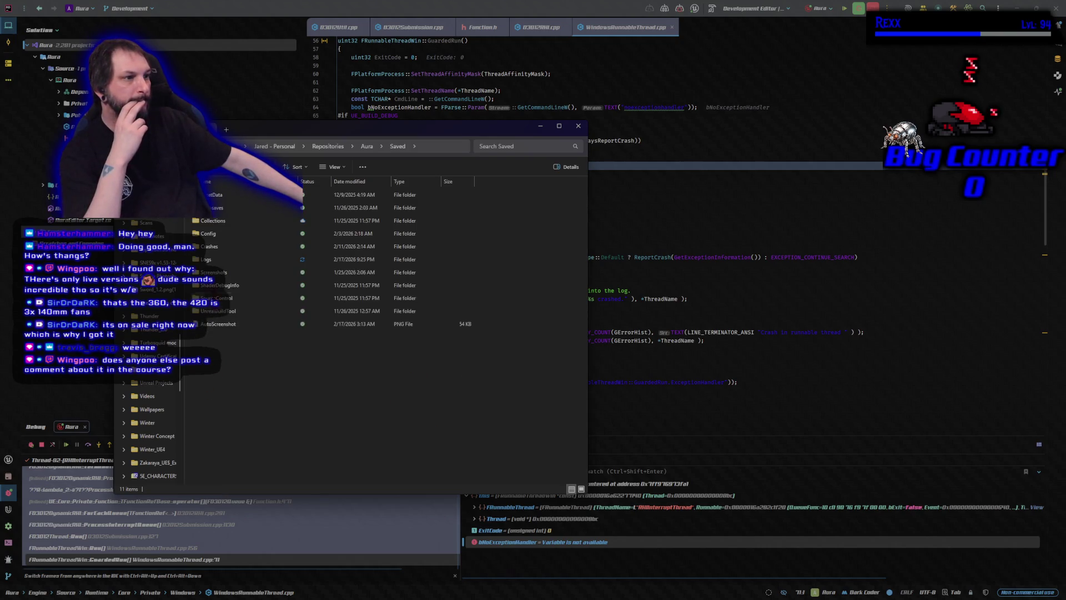
double_click(209, 323)
double_click(216, 258)
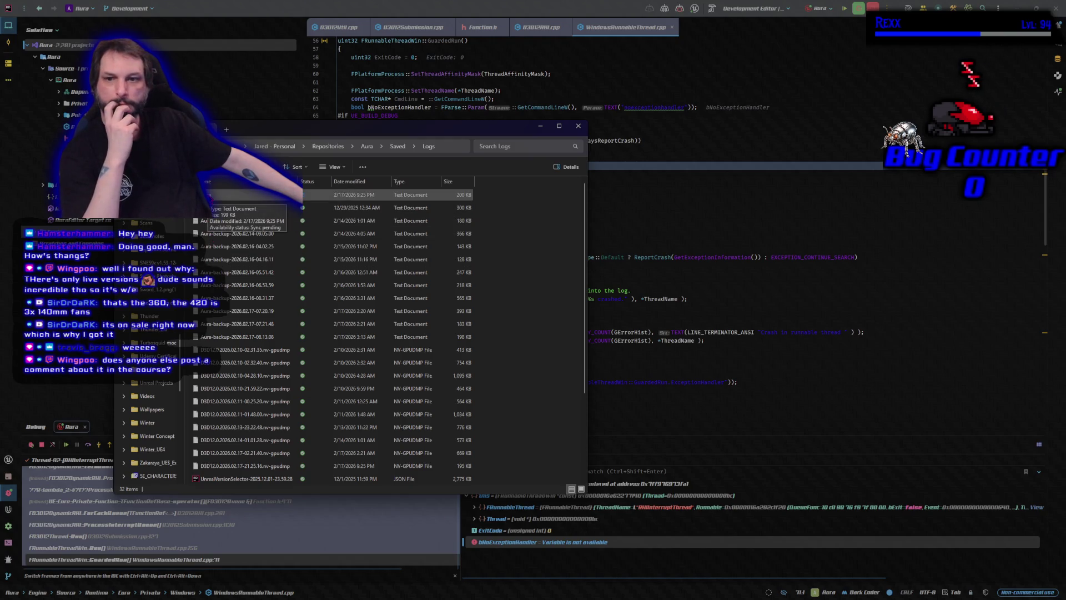
double_click(214, 195)
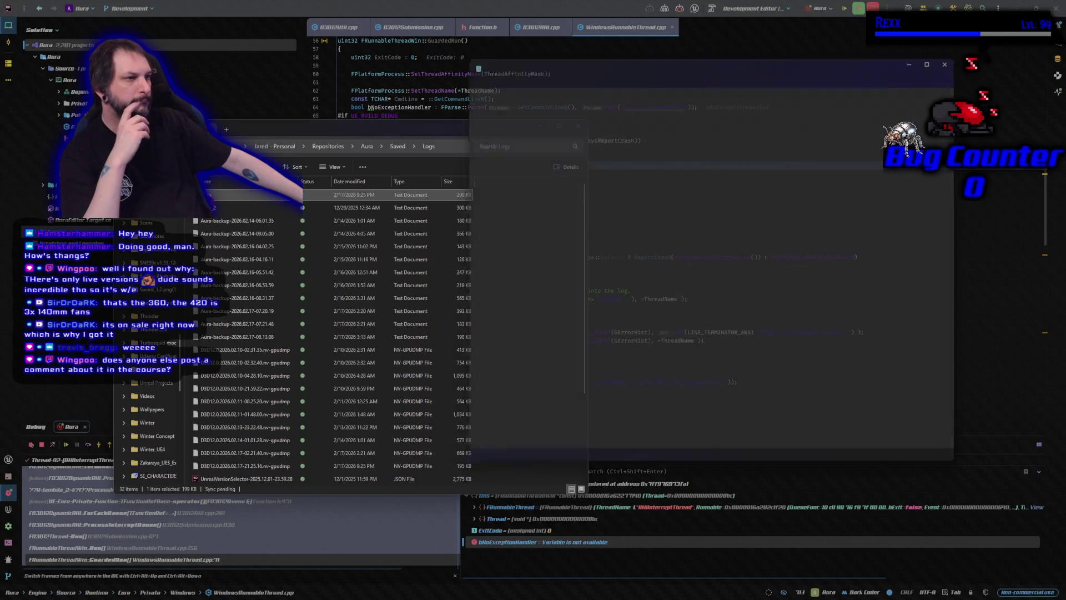
Scroll to the end of Aura.log and select the crash context block with the PageFault details
scroll(678, 280, "down", 6)
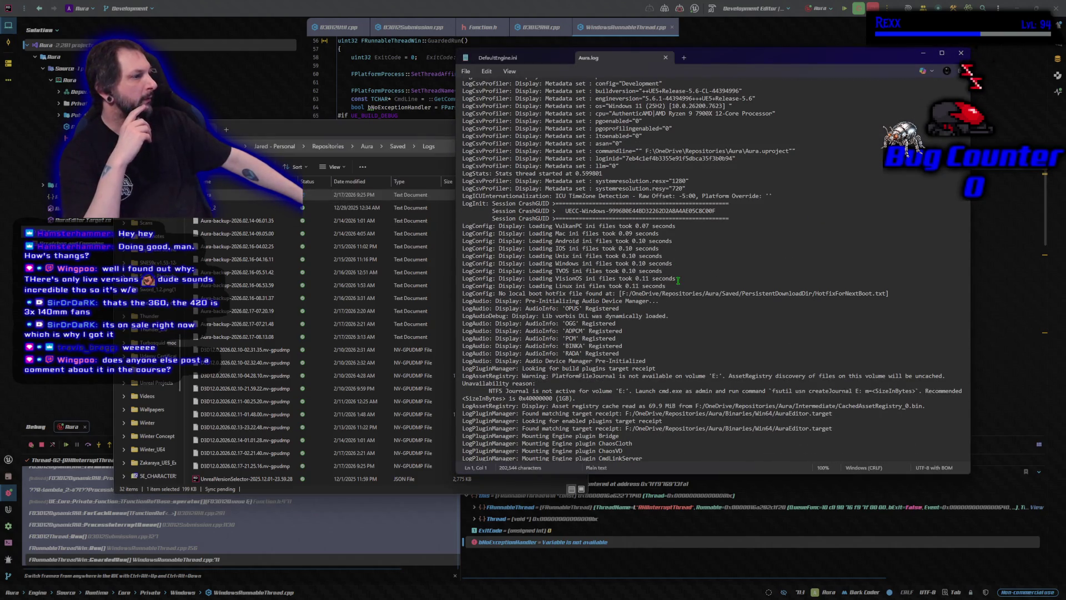
left_click_drag(966, 84, 967, 452)
left_click(777, 454)
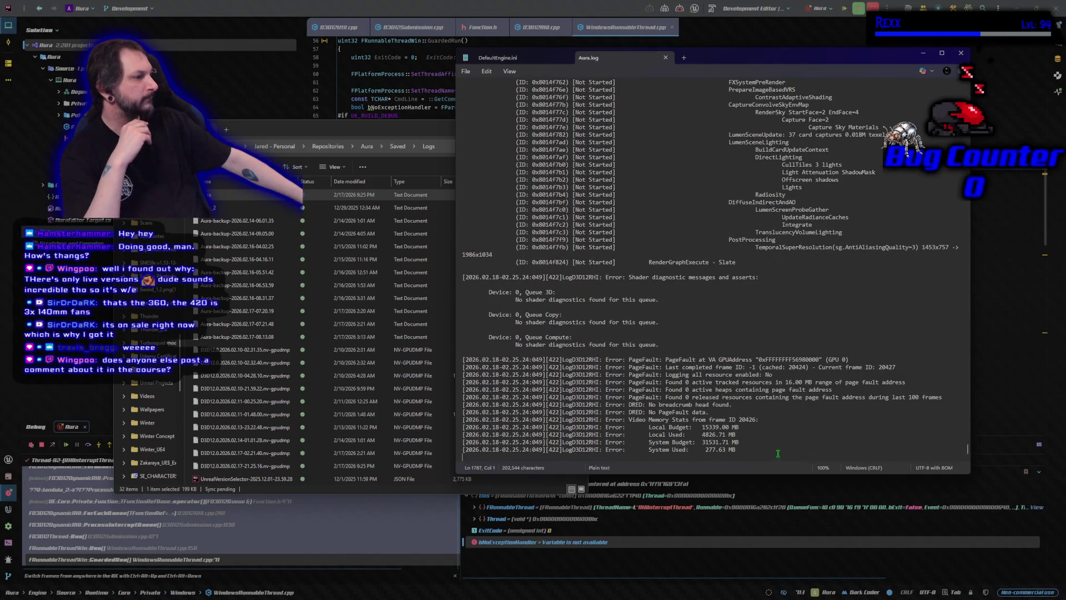
mouse_move(777, 454)
left_mouse_down()
mouse_move(610, 188)
mouse_move(499, 70)
mouse_move(449, 57)
mouse_move(458, 32)
mouse_move(481, 66)
left_mouse_up()
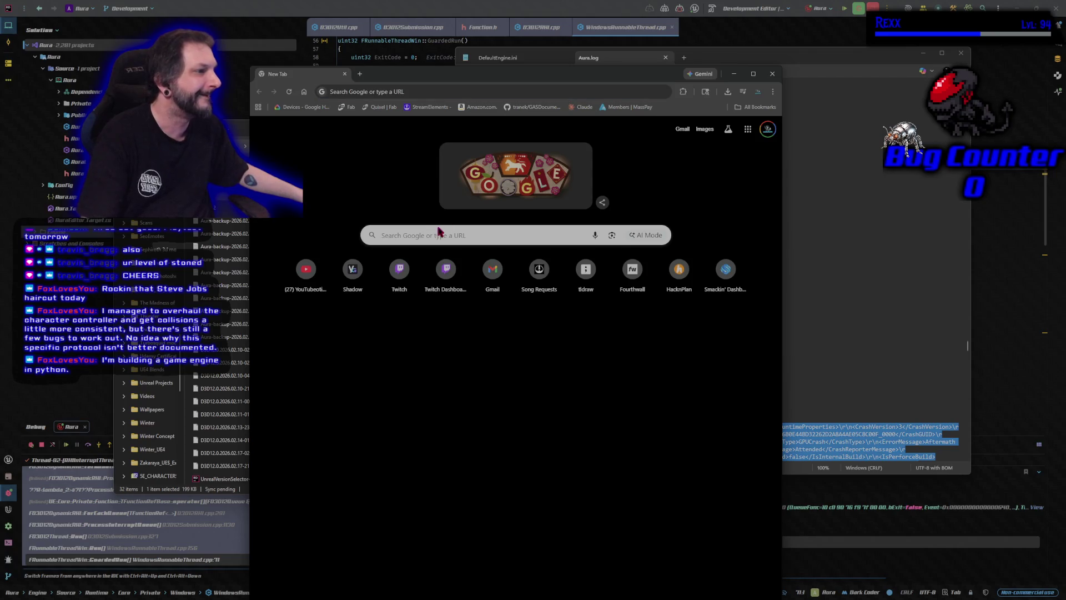
Search Google for 'steve jobs haircut', enlarge the first image, then switch back to Rider
left_click(435, 231)
type("st")
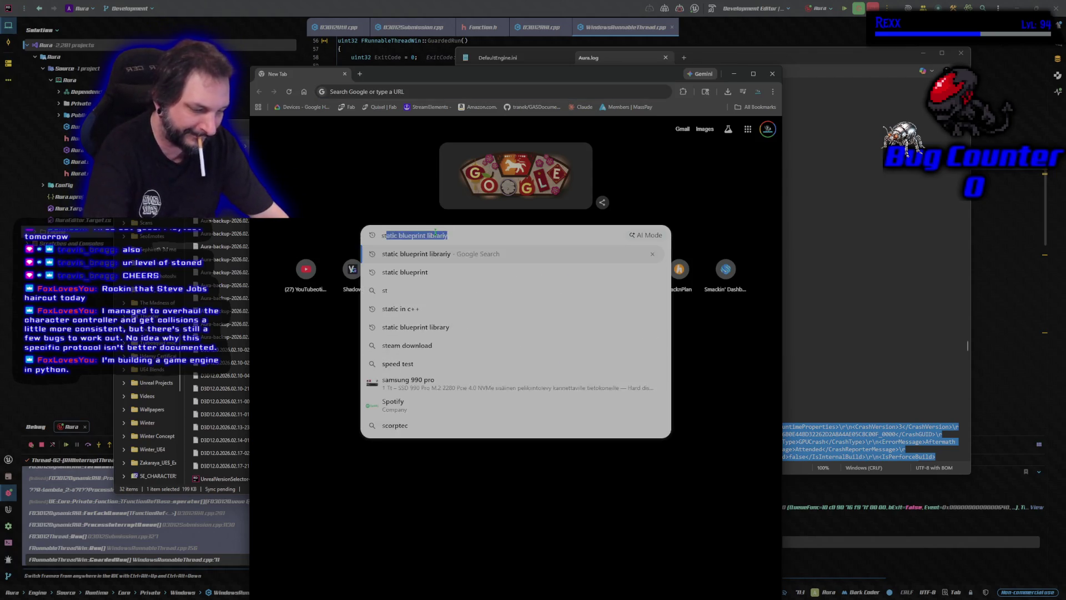
type("eve jobs haircut")
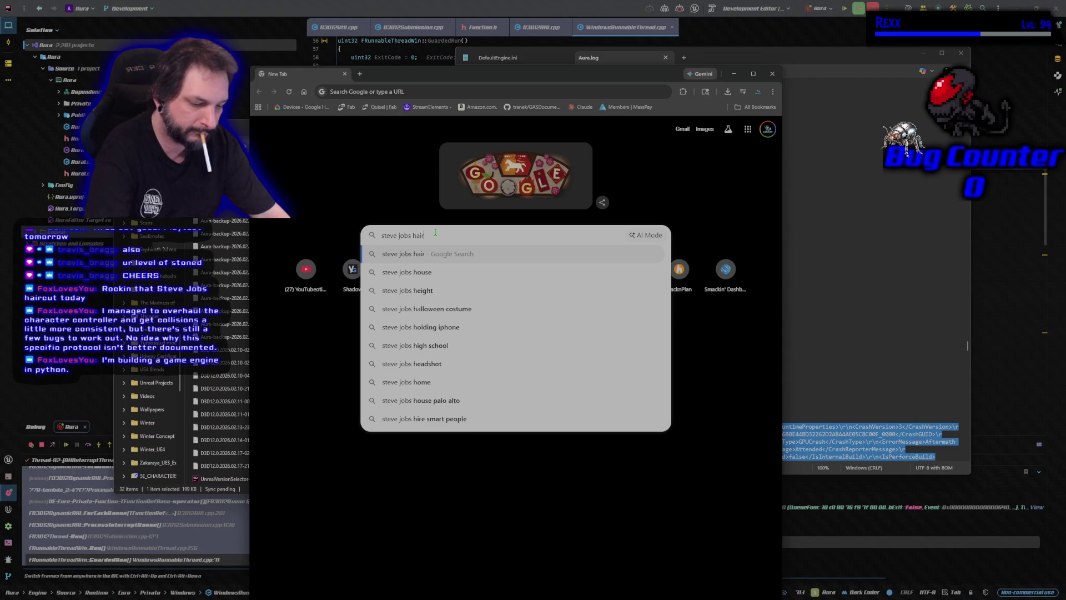
key("Return")
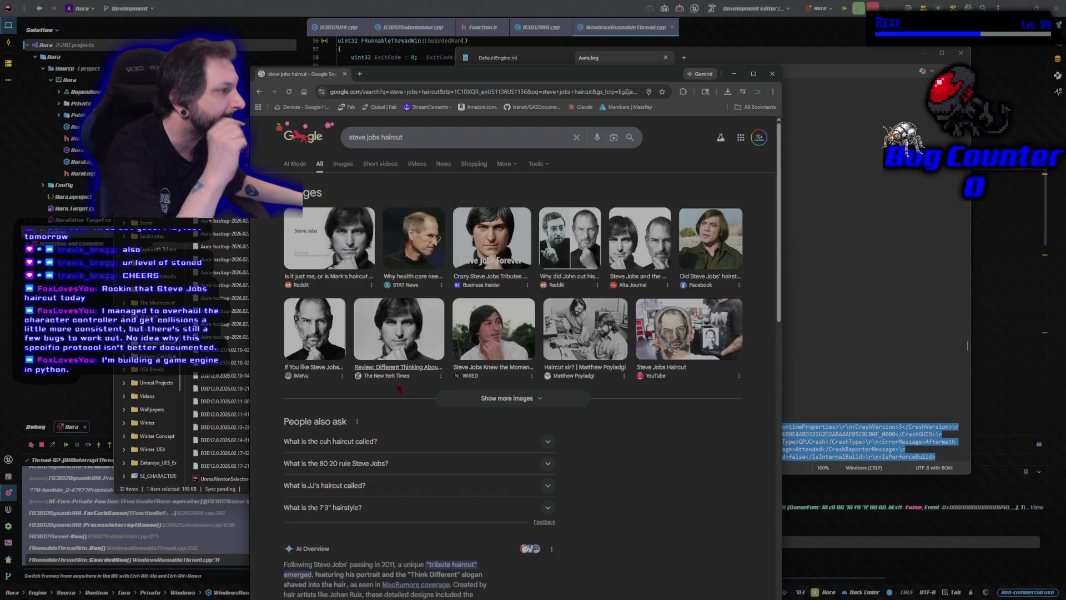
left_click(353, 250)
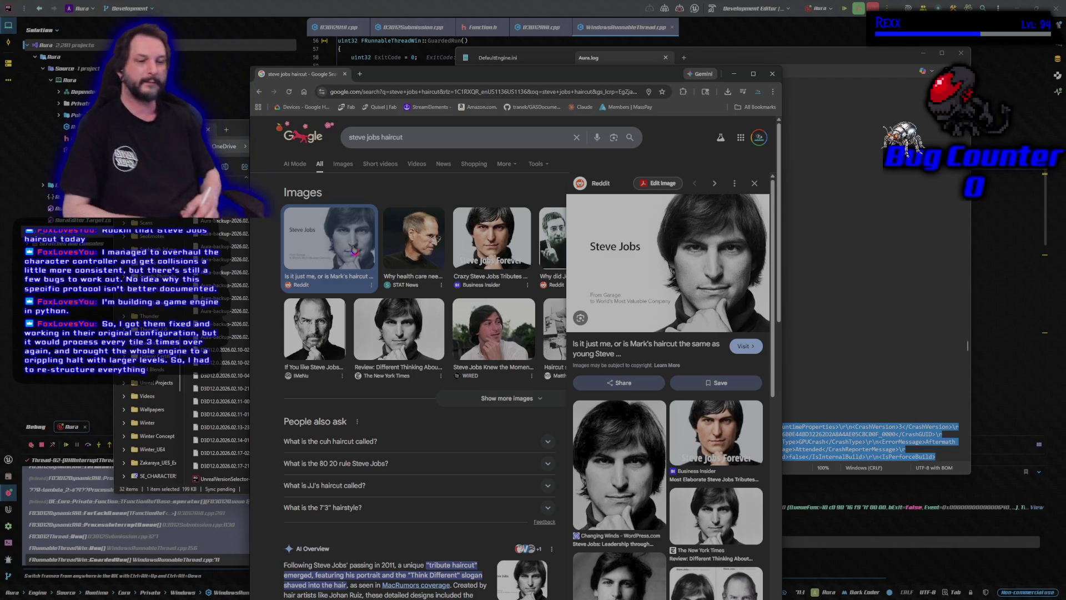
key("alt+Tab")
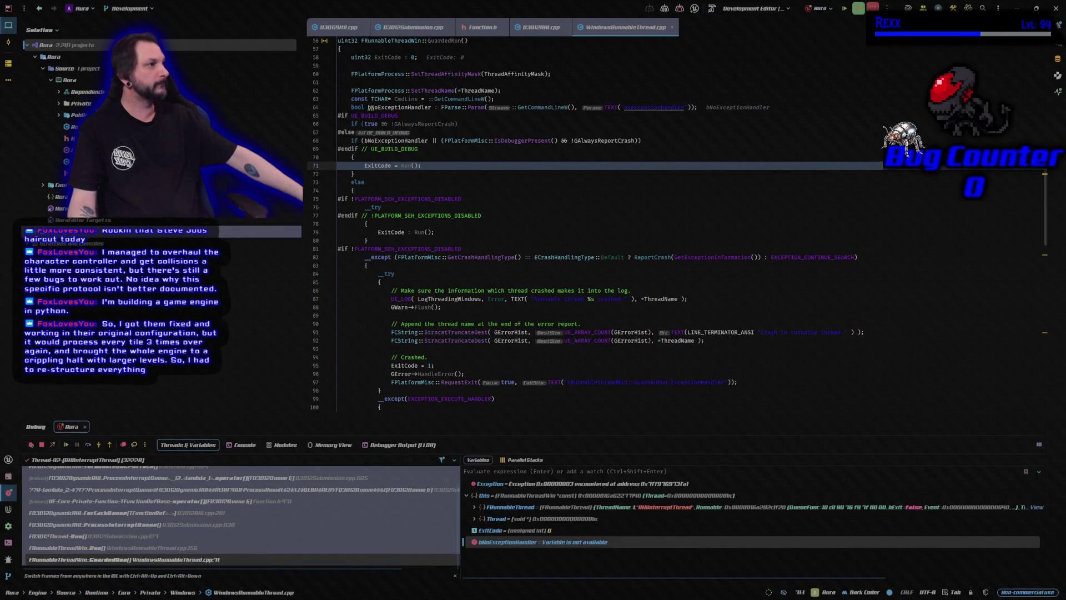
Resume past the GPU crash exception and relaunch Aura under the debugger
left_click(858, 8)
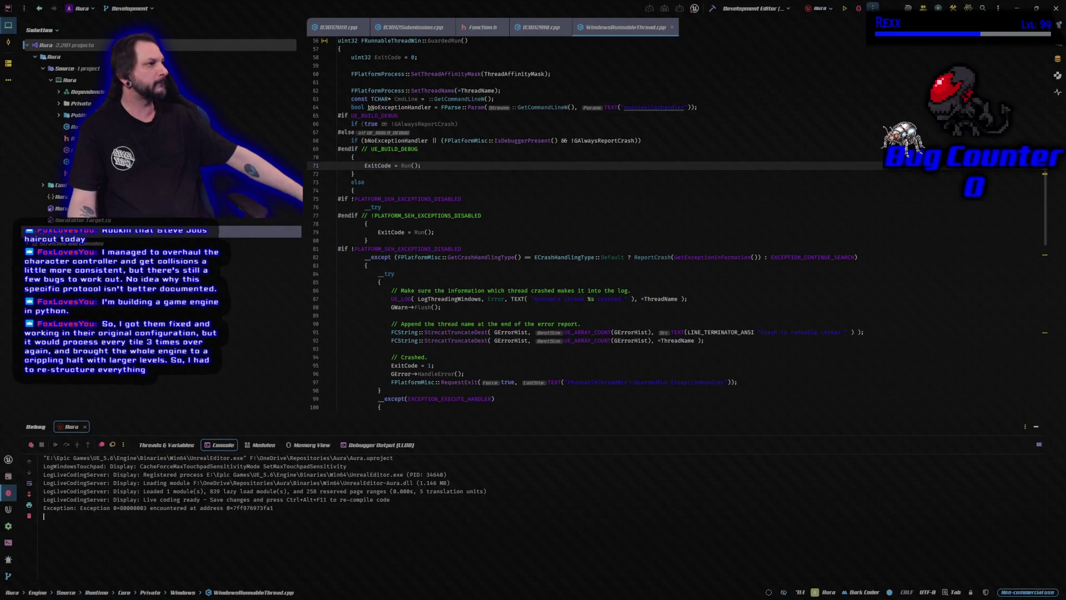
left_click(858, 8)
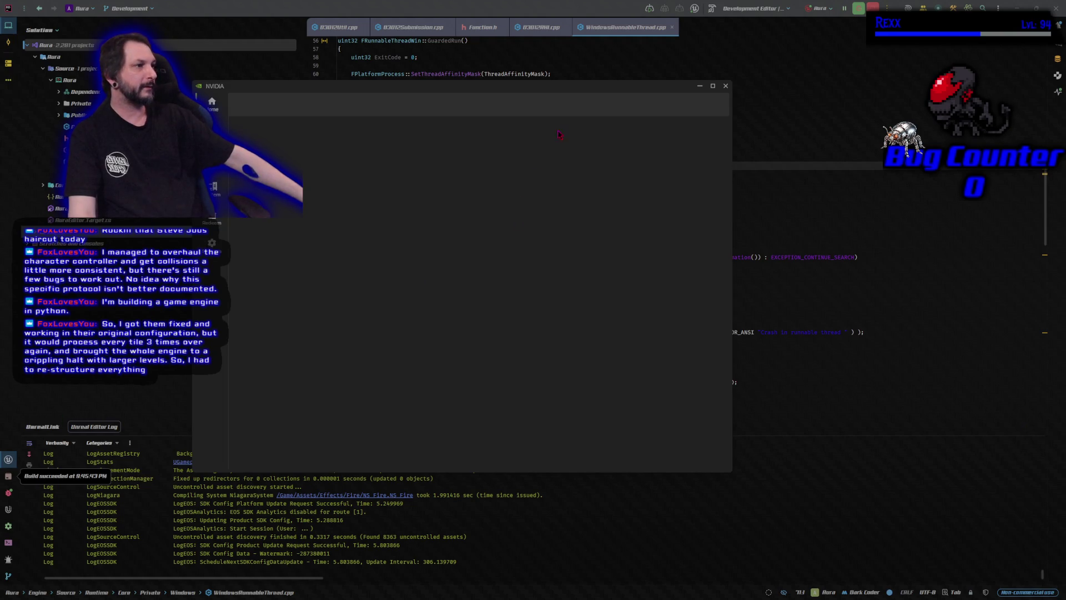
Check the installed Game Ready driver in the NVIDIA app, close it, and return to Rider
left_click_drag(542, 91, 621, 124)
left_click(290, 162)
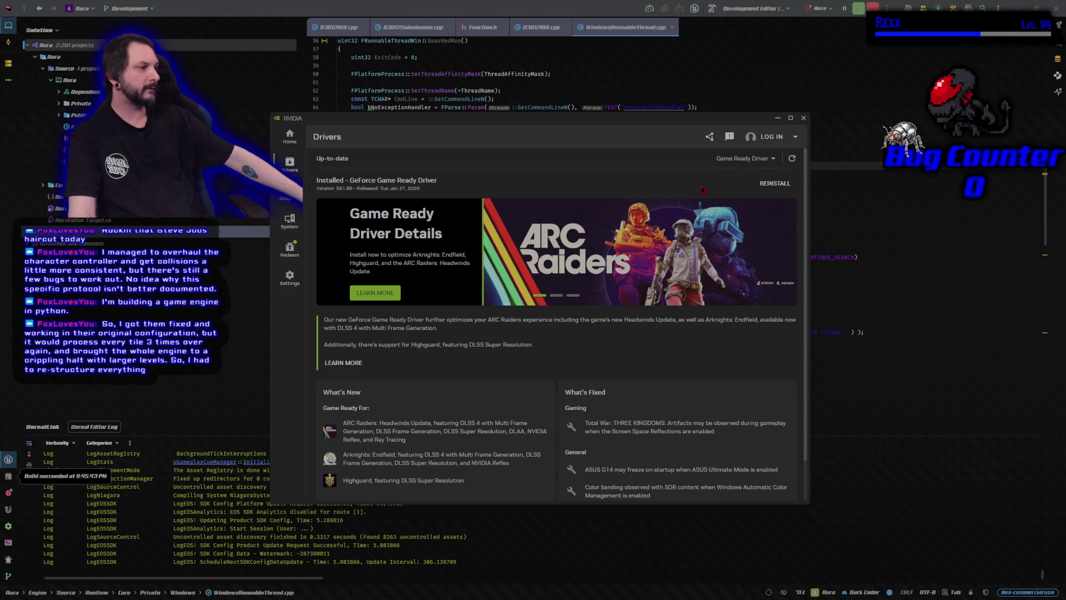
left_click(803, 119)
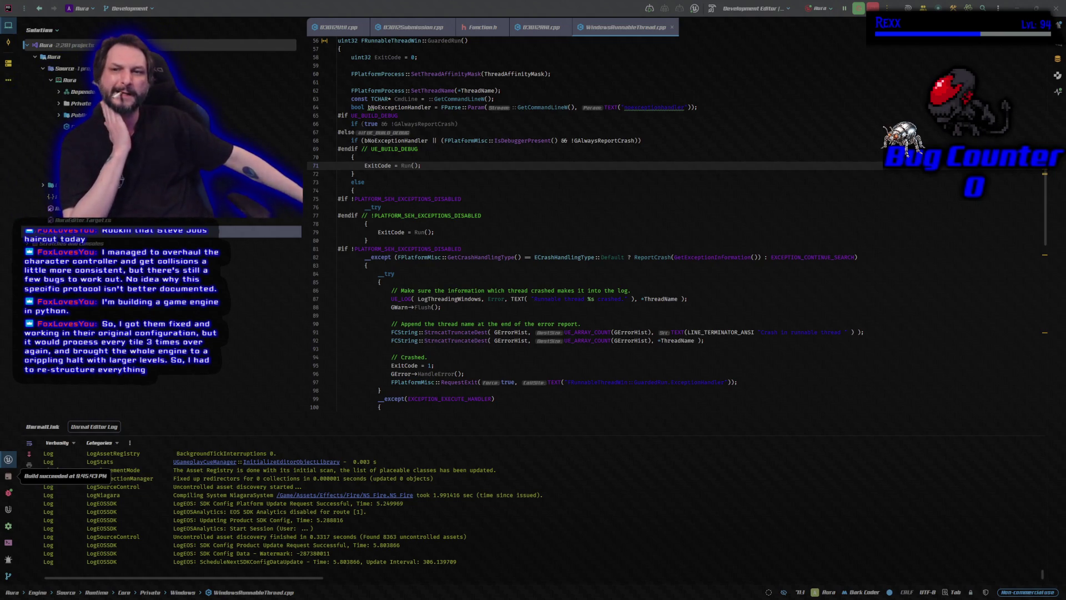
key("alt+Tab")
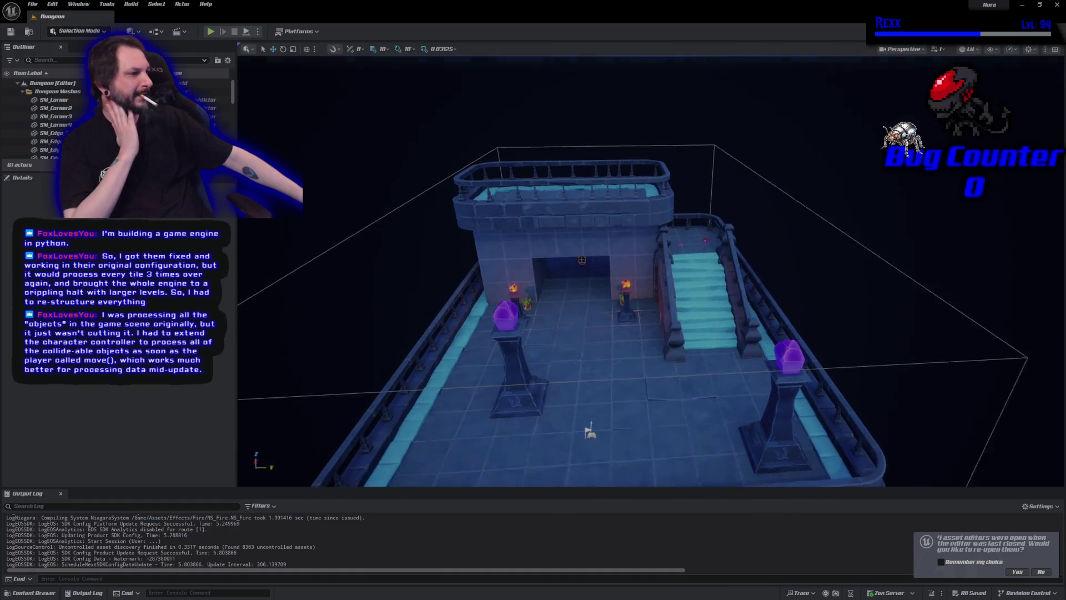
Reopen last session's asset editors, glance at WBP_Overlay, then return to the Dungeon level and pan slightly
left_click(1015, 573)
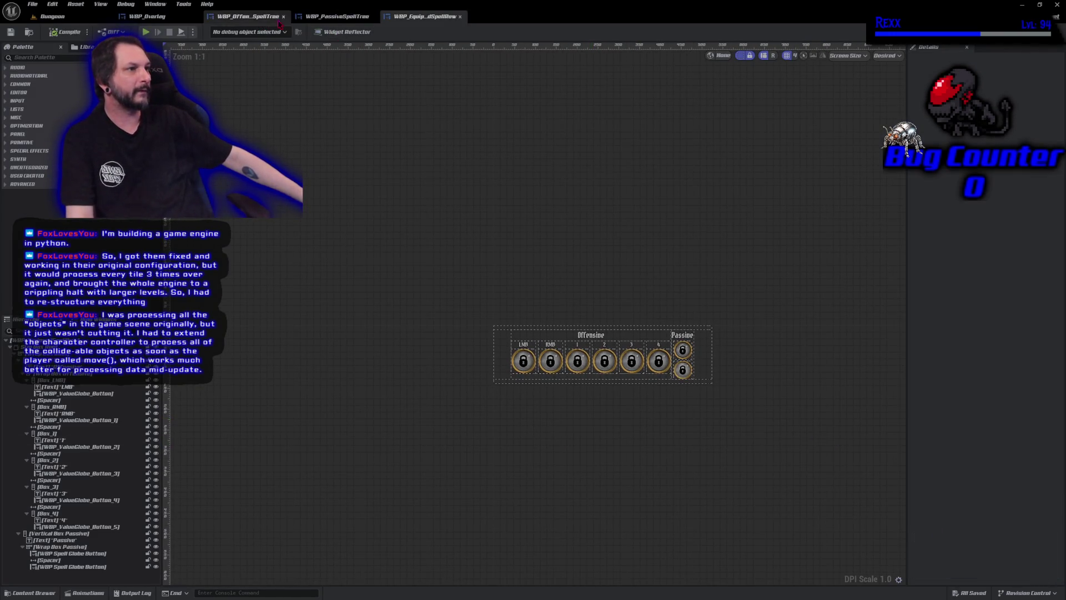
left_click(171, 18)
scroll(395, 348, "up", 8)
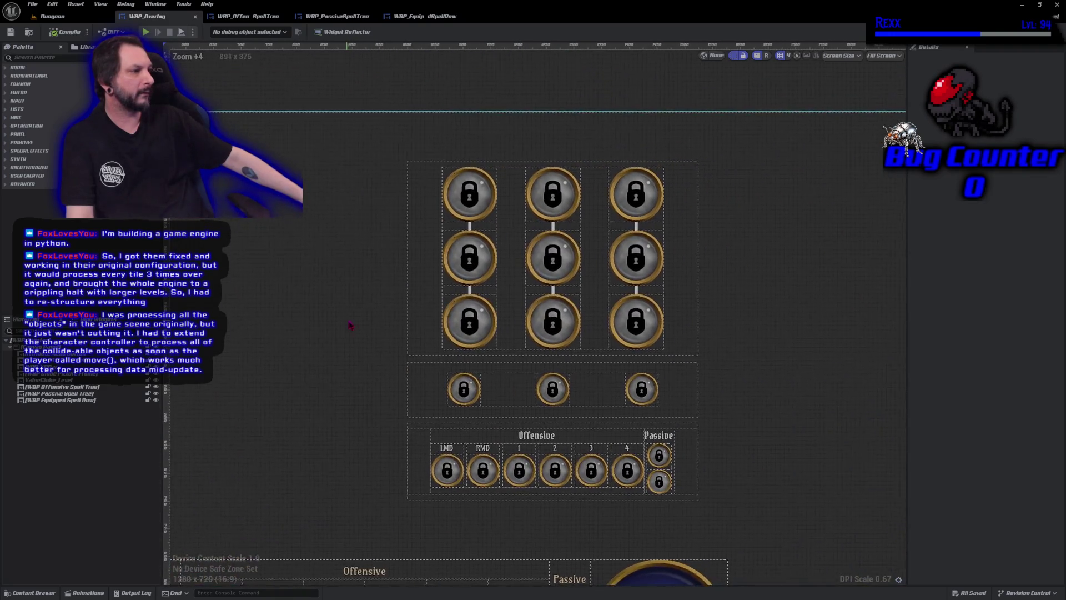
scroll(396, 348, "down", 4)
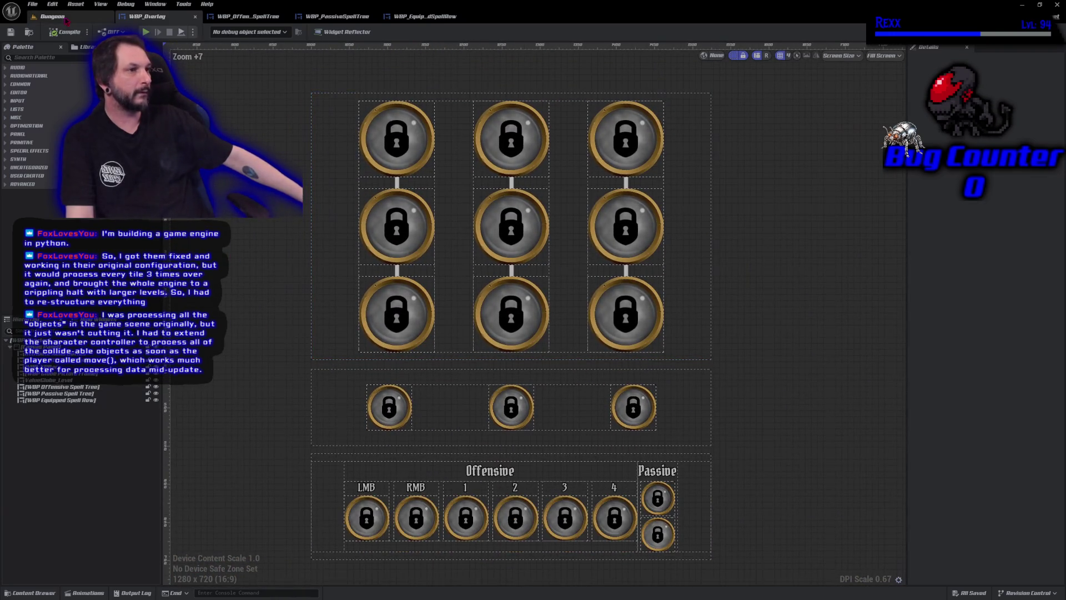
left_click(65, 19)
left_click_drag(530, 329, 485, 340)
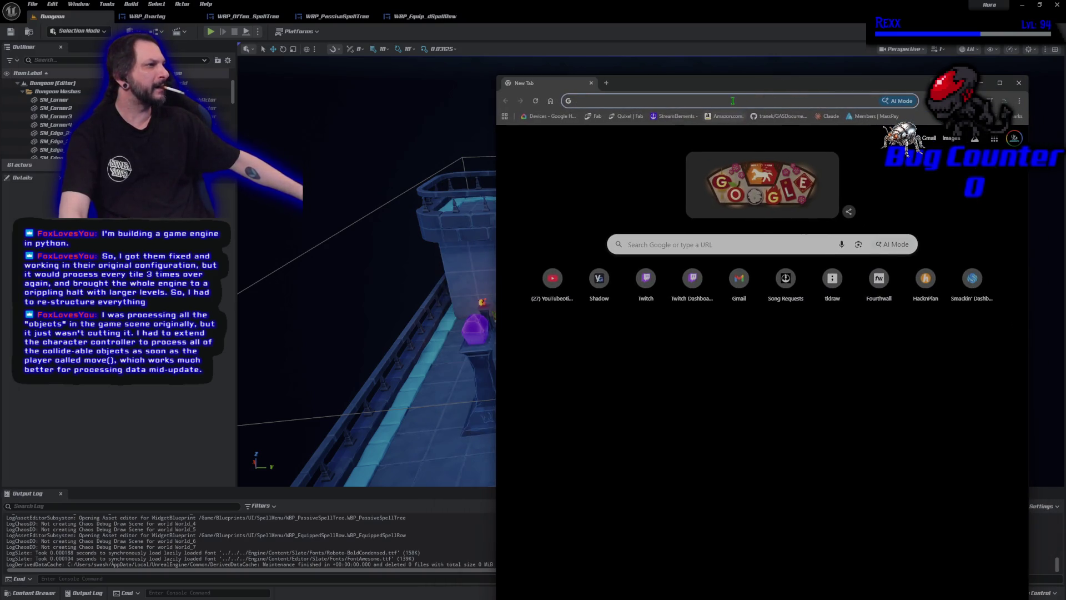
Paste and load issues.unrealengine.com, then maximize the Chrome window
right_click(733, 101)
left_click(768, 186)
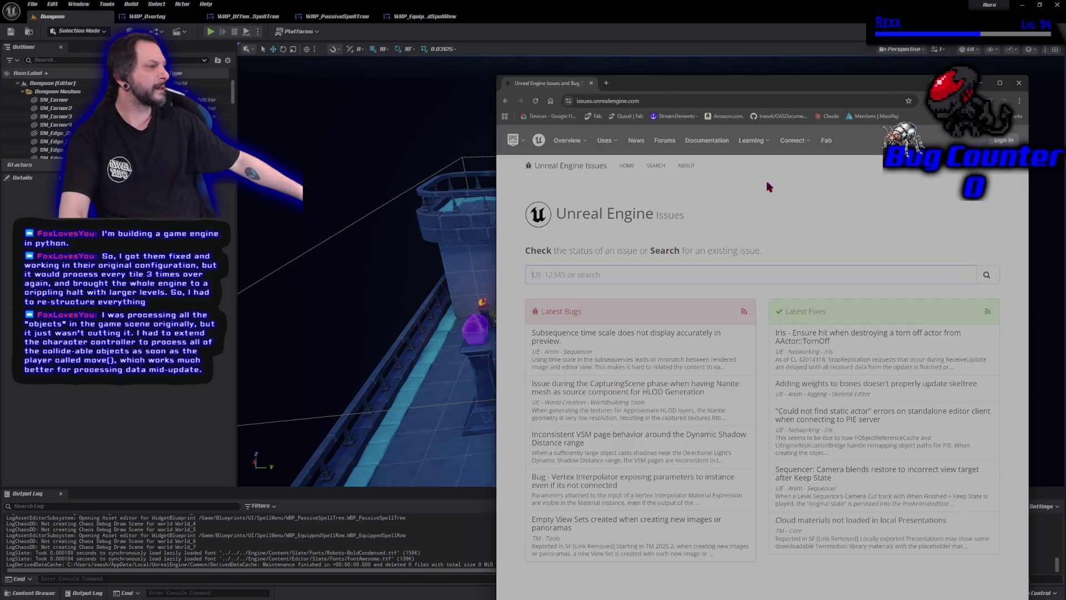
double_click(741, 84)
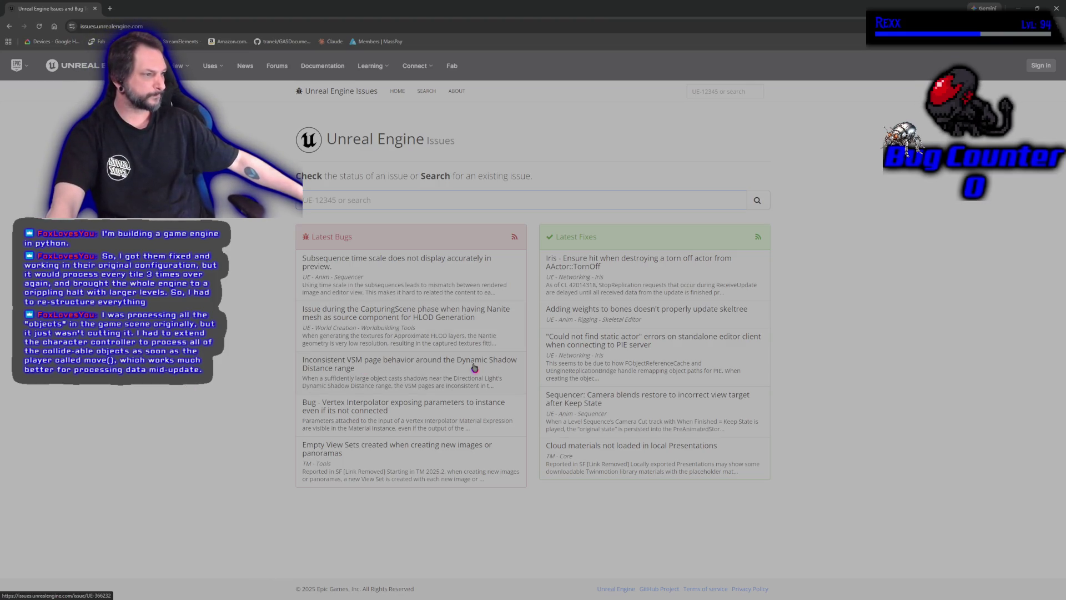
Open the third latest bug, UE-366232 on VSM page behavior, in a new tab and view it
right_click(378, 367)
left_click(400, 373)
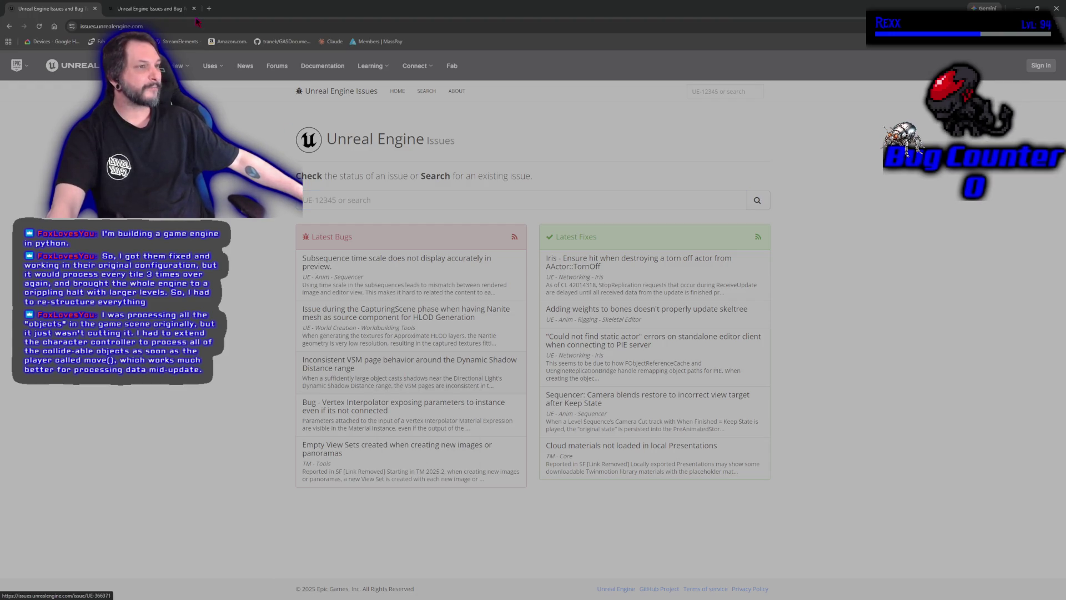
left_click(164, 10)
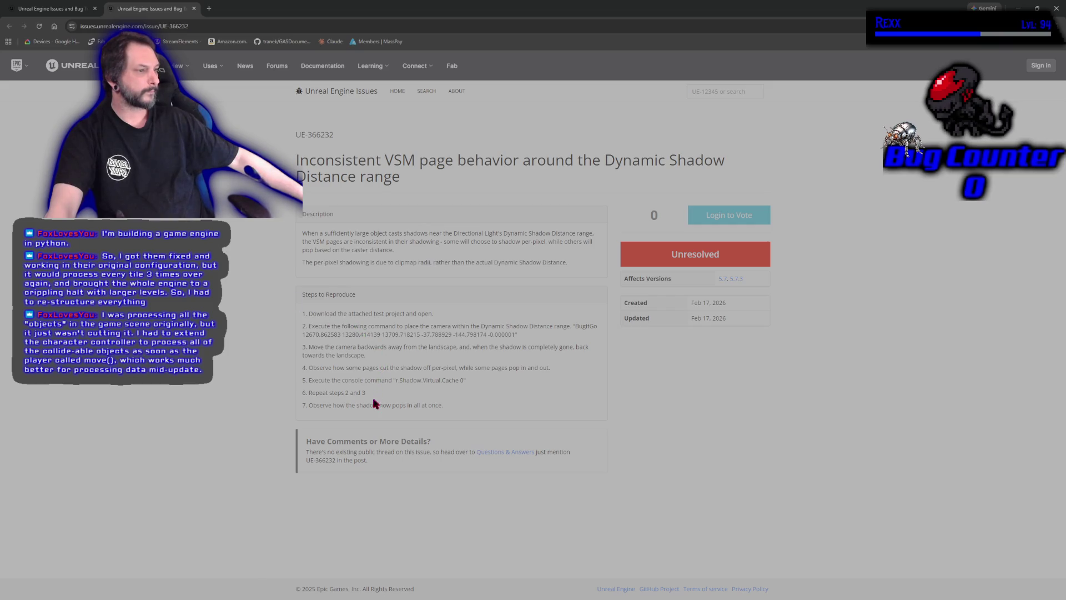
Back on UE-366232, select its title, description and reproduction steps 1–7, then close the tab
right_click(247, 402)
key("Escape")
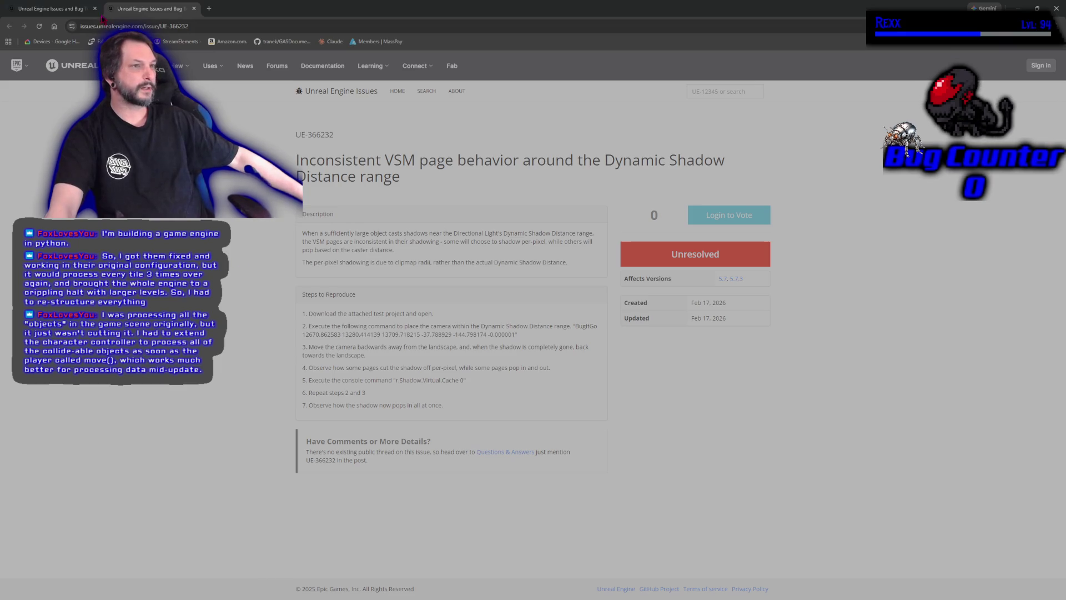
key("ctrl+shift+Tab")
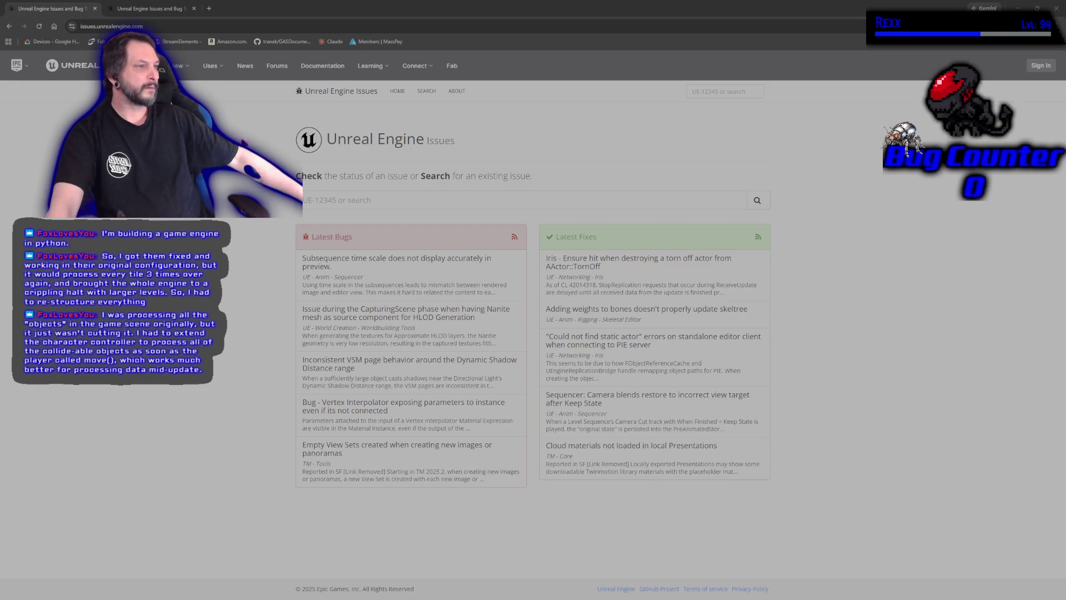
left_click(167, 8)
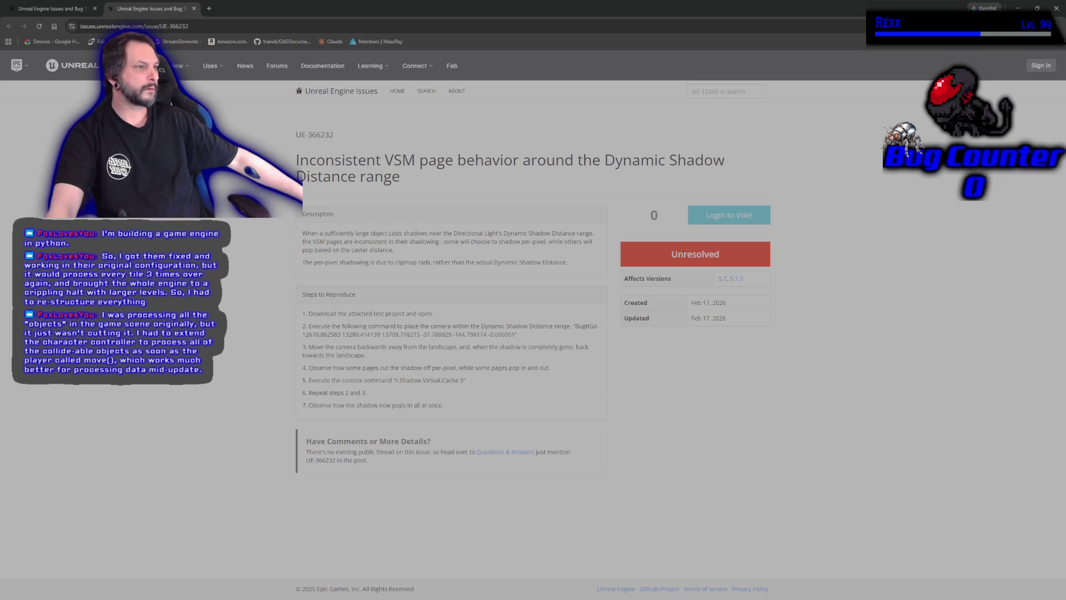
mouse_move(293, 158)
left_mouse_down()
mouse_move(355, 311)
mouse_move(456, 407)
left_mouse_up()
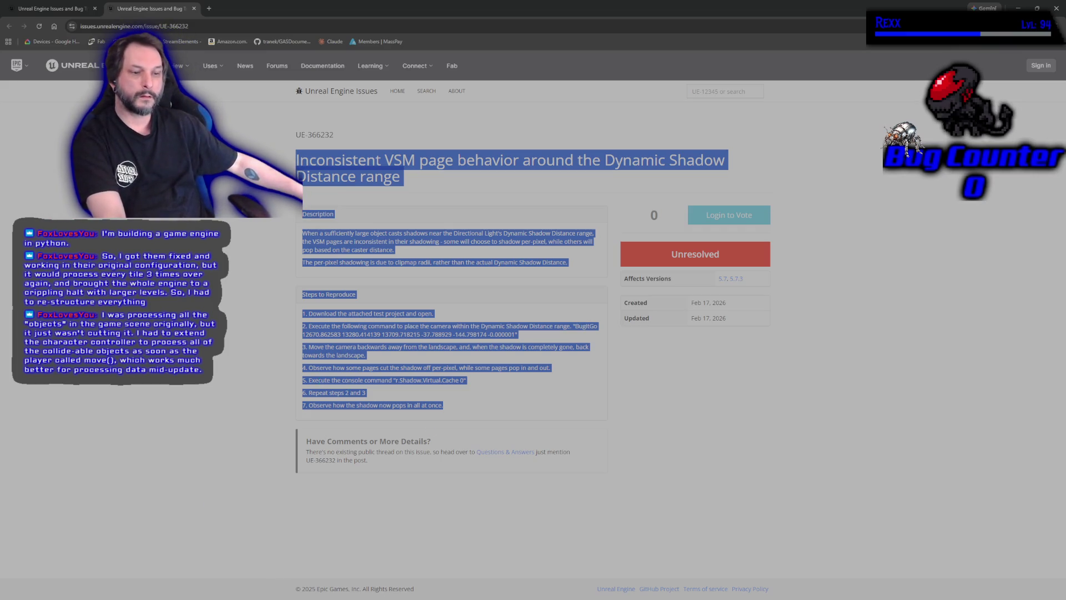
key("alt+Tab")
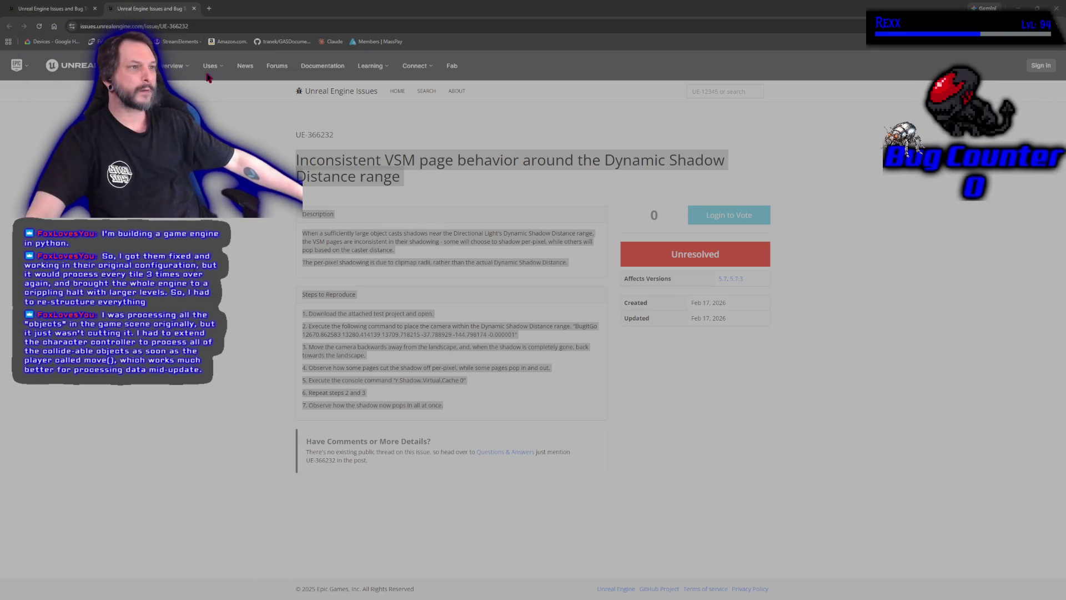
left_click(194, 8)
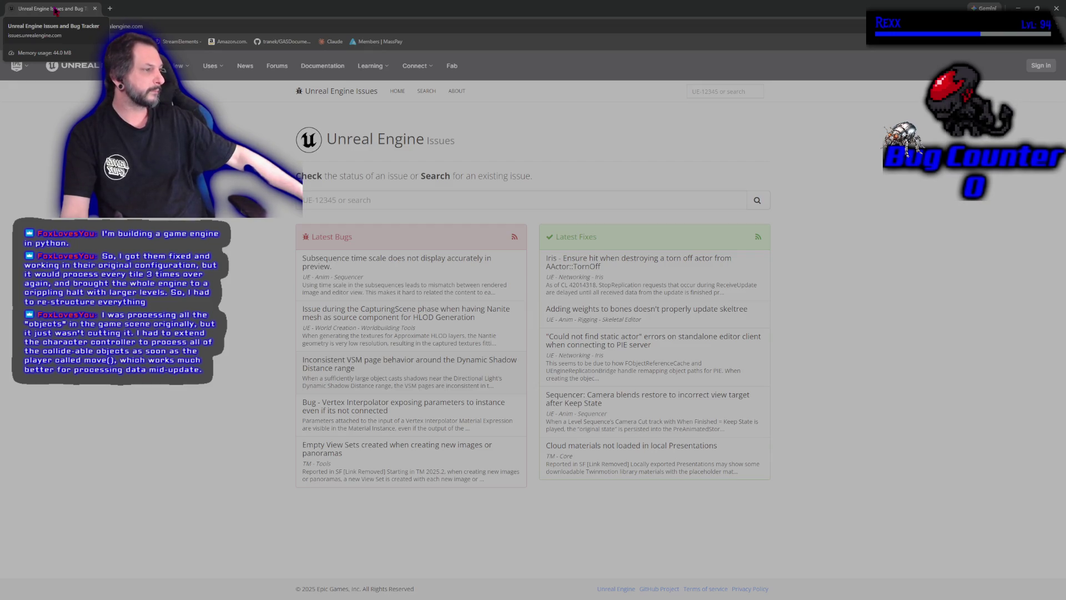
Switch from Chrome back to the Unreal Editor's Dungeon level
mouse_move(206, 65)
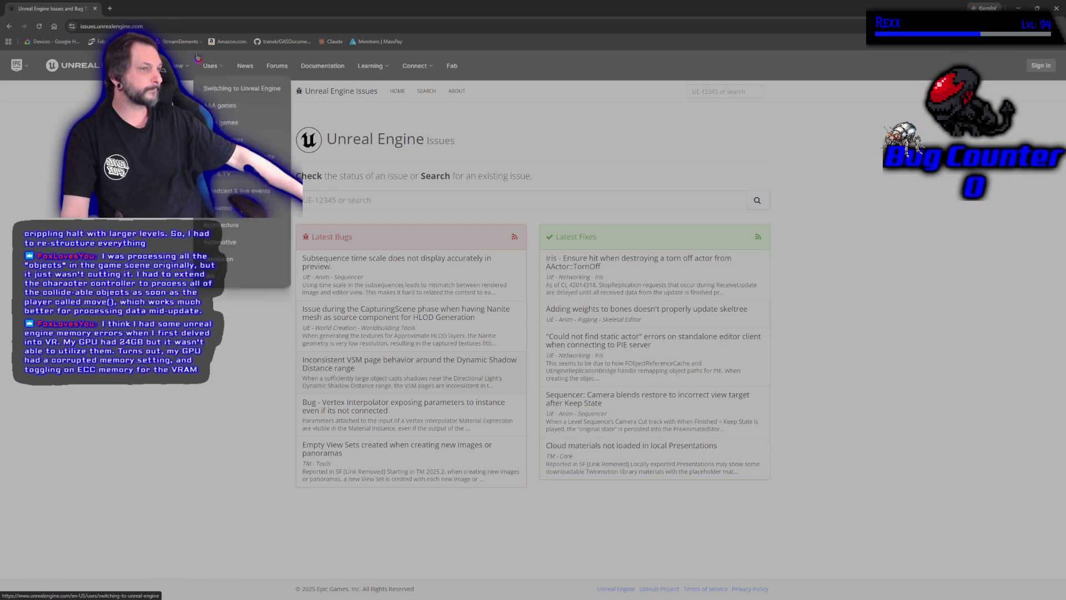
key("alt+Tab")
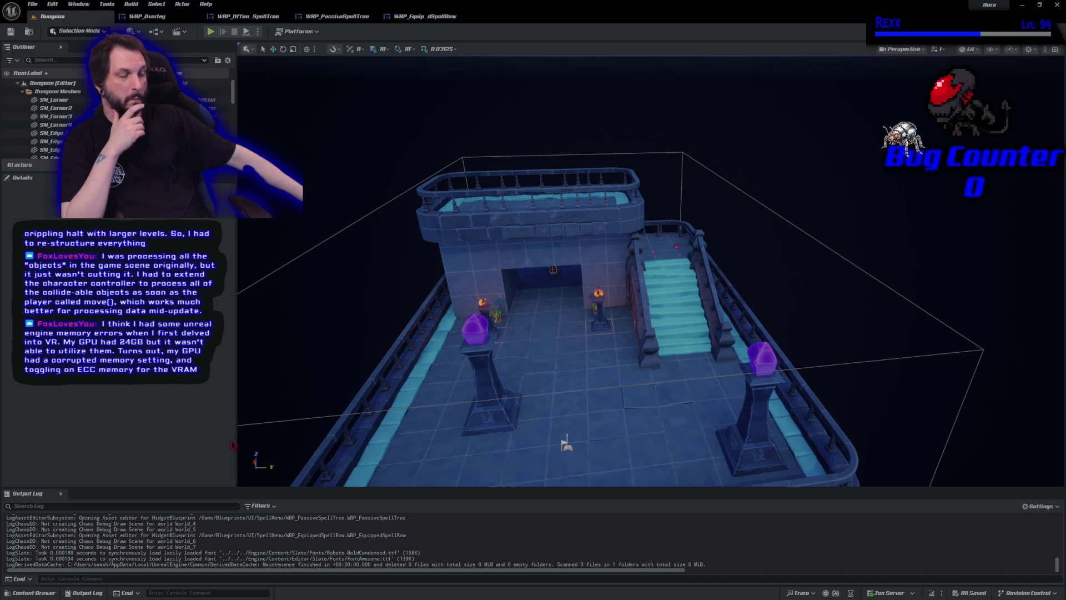
Scroll the Dungeon viewport in toward the dungeon room
scroll(649, 272, "up", 3)
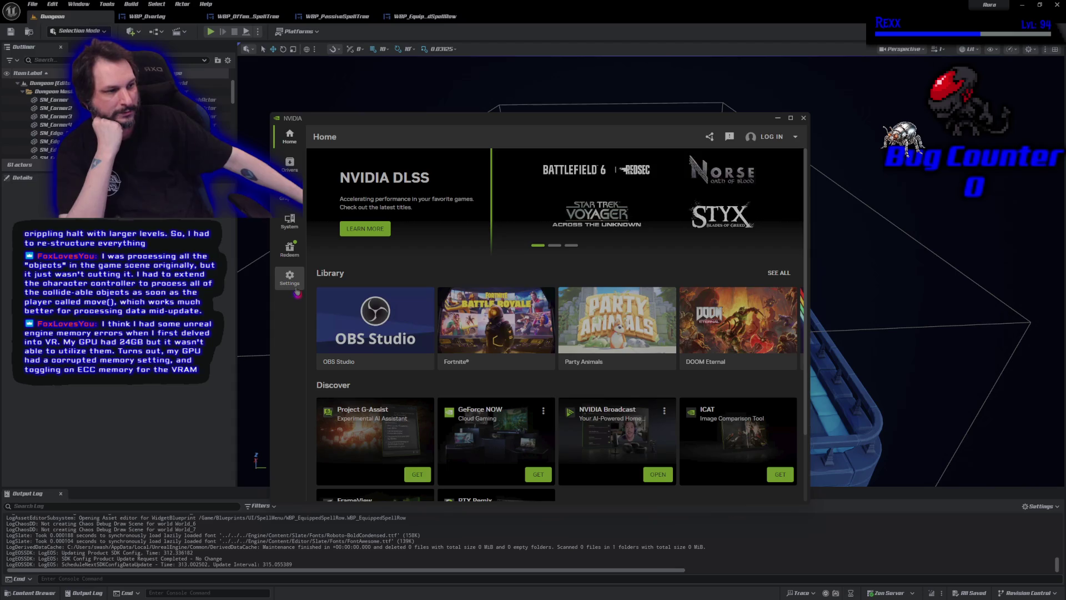
Shift the NVIDIA app window off screen with Win+Shift+Left and nudge the viewport camera right
key("super+shift+Left")
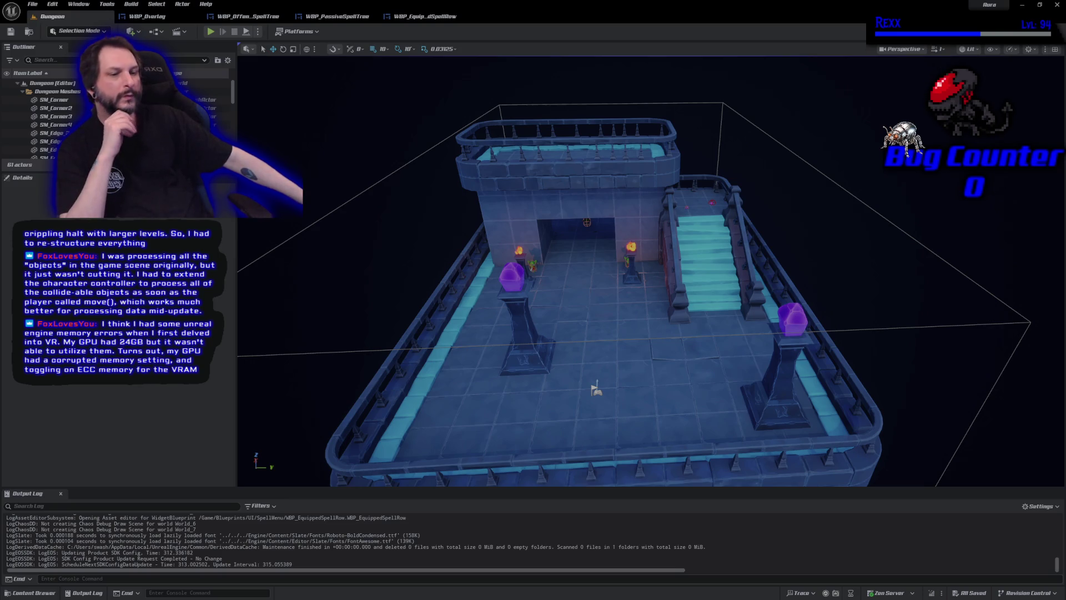
key("Right")
Select the DirectionalLight in the Outliner's FadeActors folder and frame the viewport on it
key("Left")
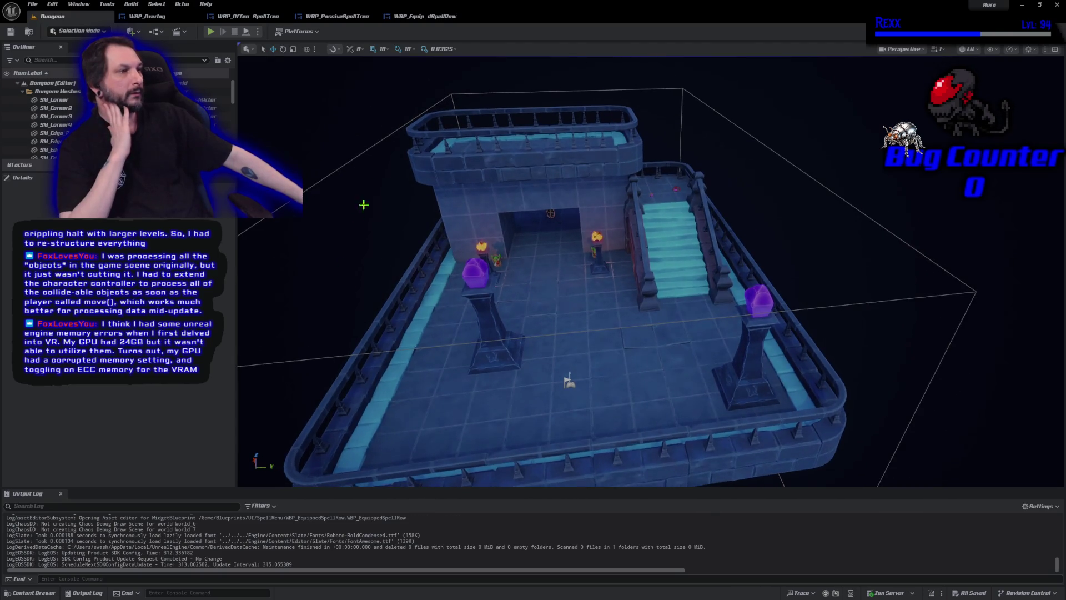
left_click(149, 17)
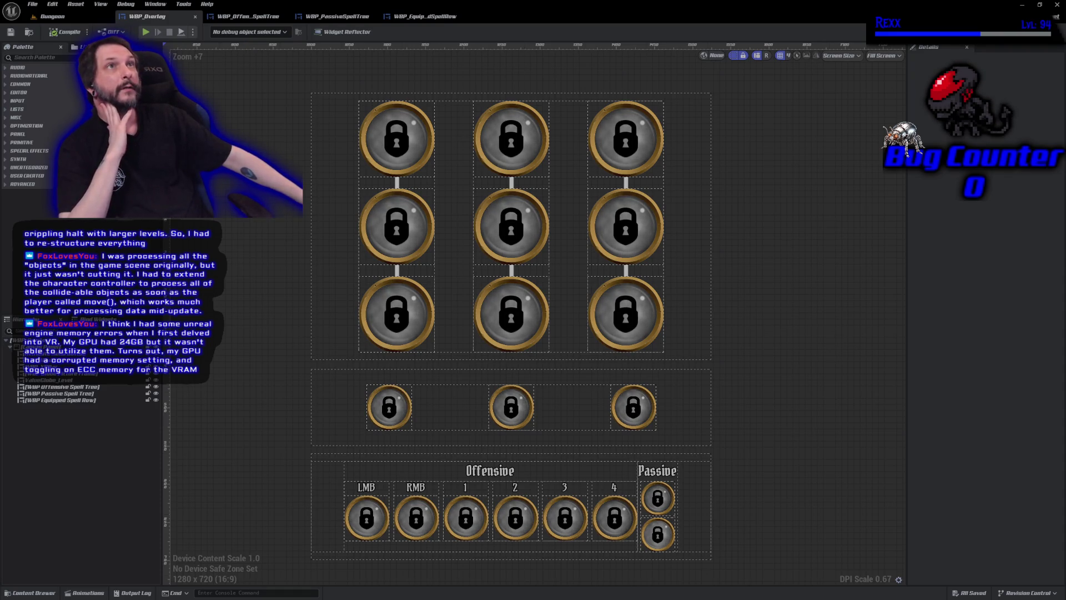
left_click(52, 16)
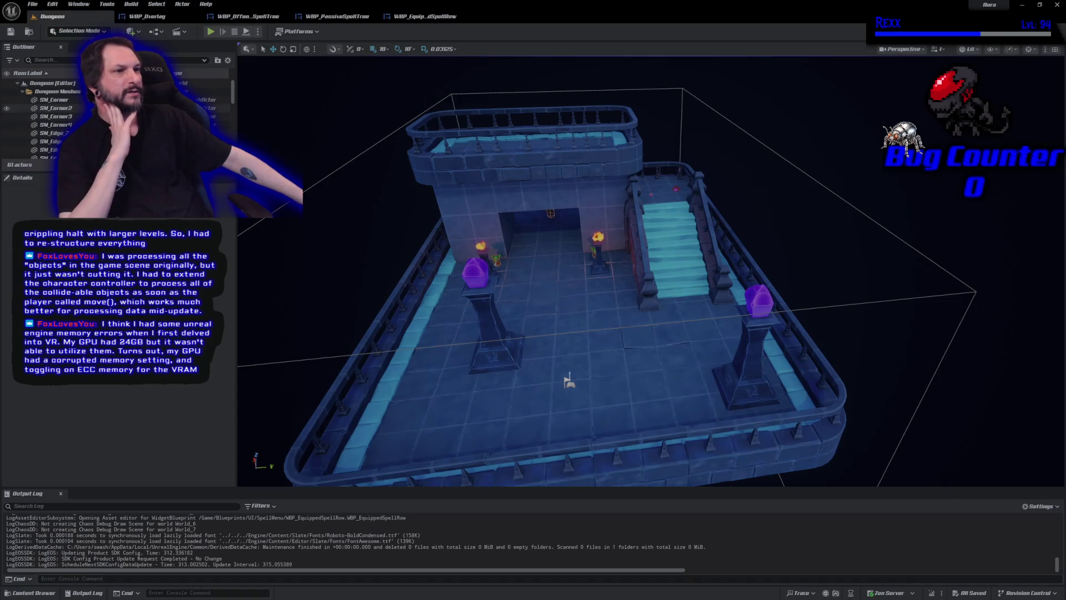
left_click(22, 91)
left_click(23, 99)
scroll(61, 124, "down", 5)
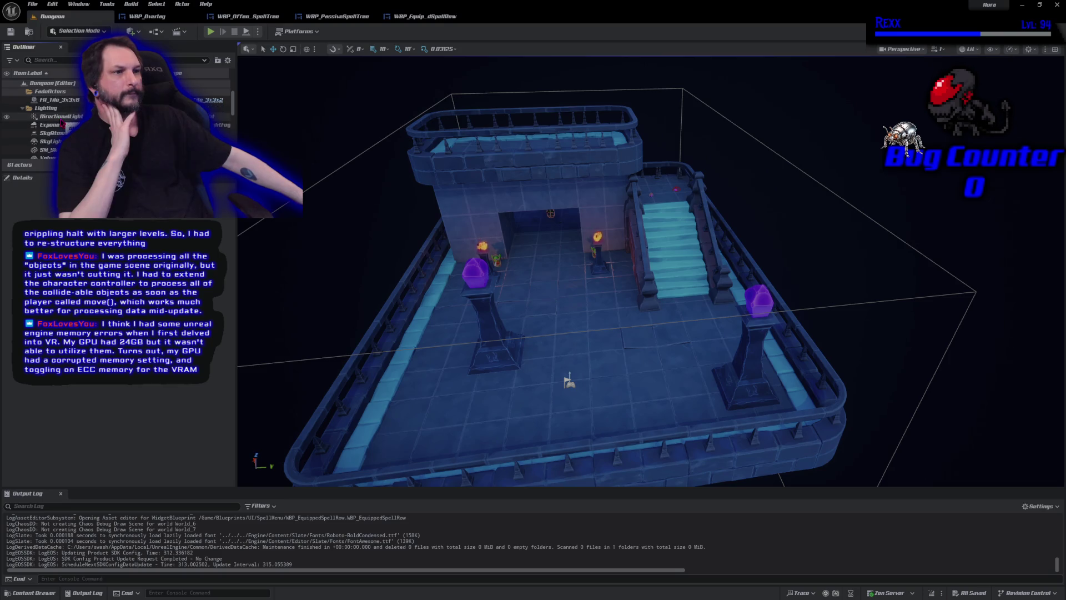
left_click(62, 117)
key("f")
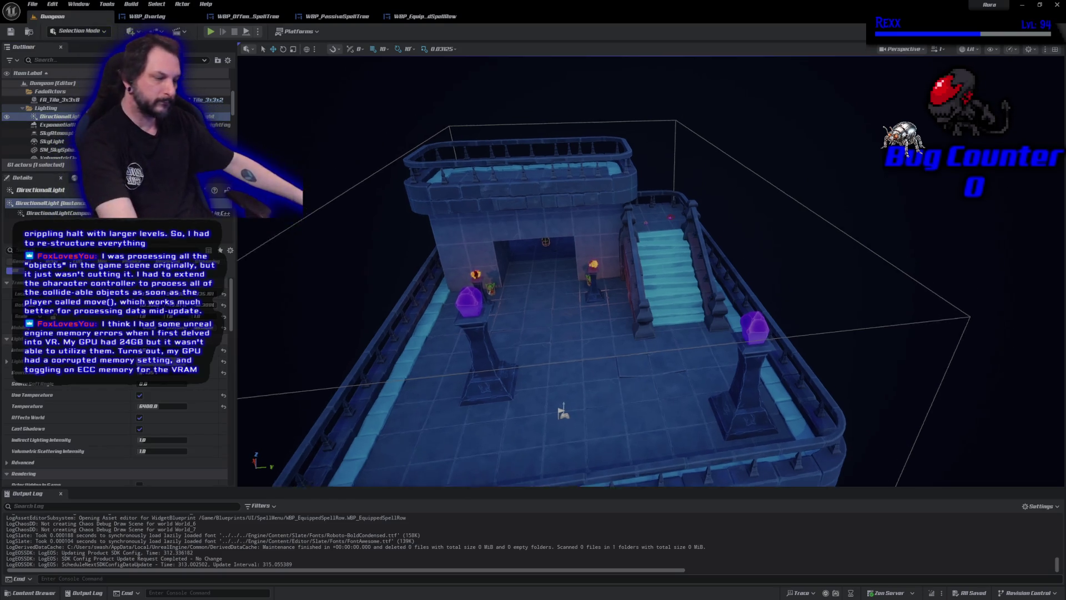
Reset Dynamic Shadow Distance MovableLight to default, then undo so it stays at 20000
scroll(602, 352, "up", 5)
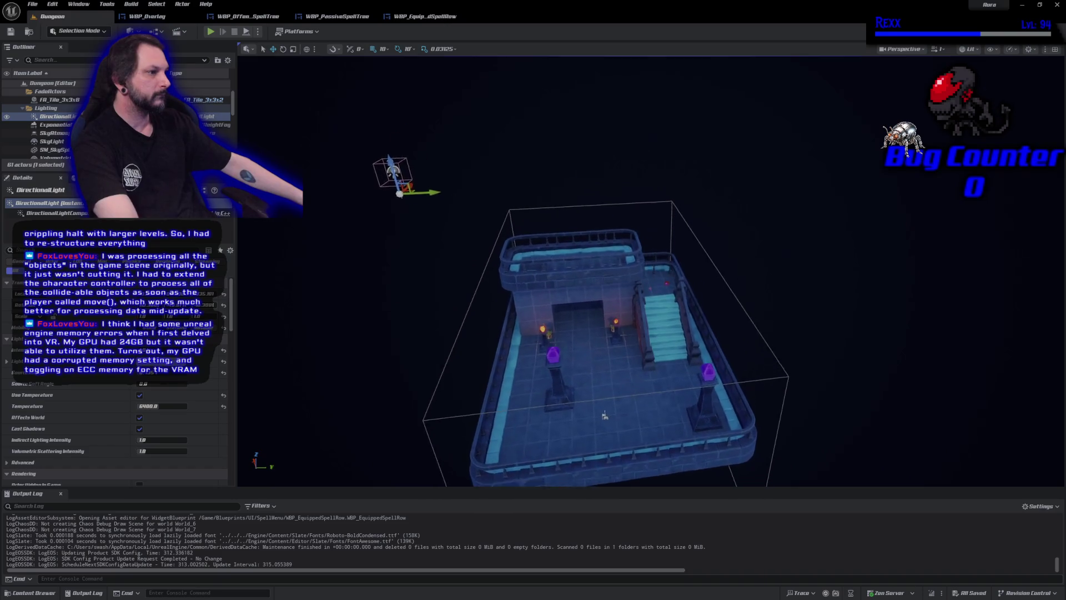
scroll(714, 446, "up", 3)
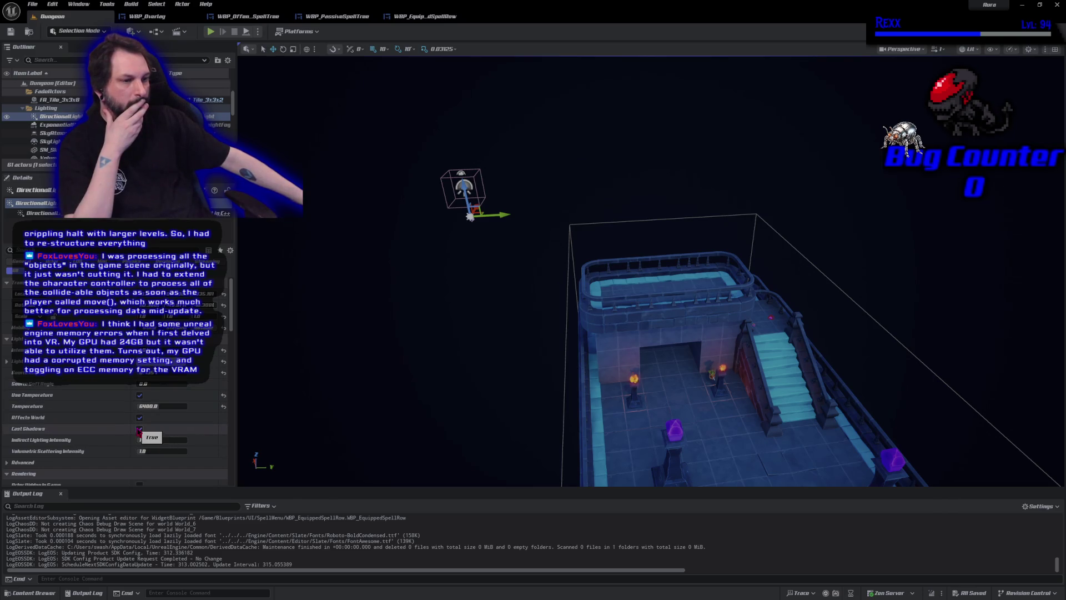
scroll(140, 431, "down", 3)
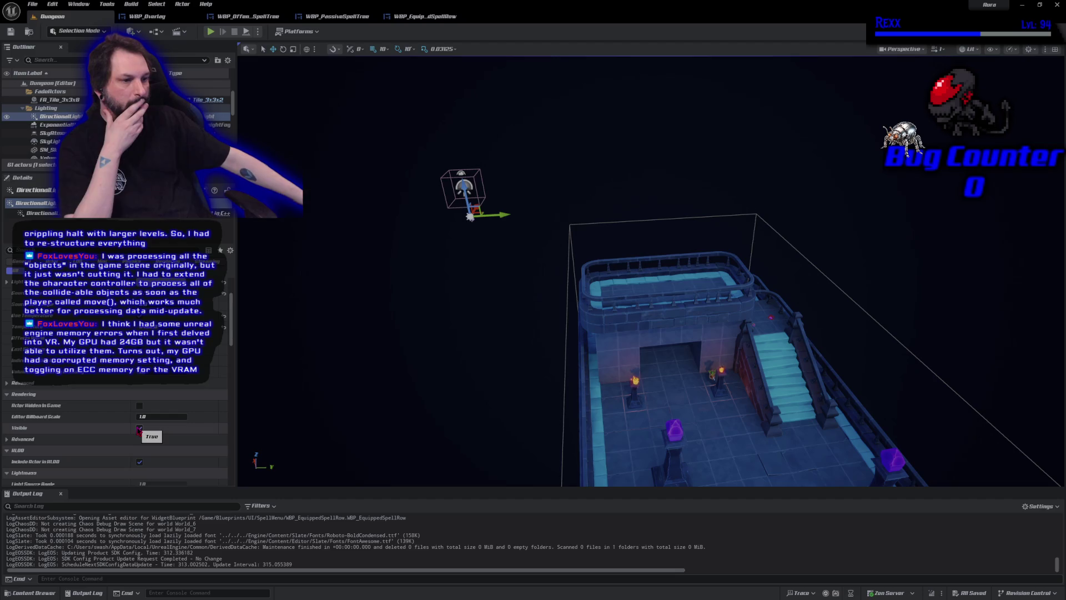
scroll(139, 430, "down", 8)
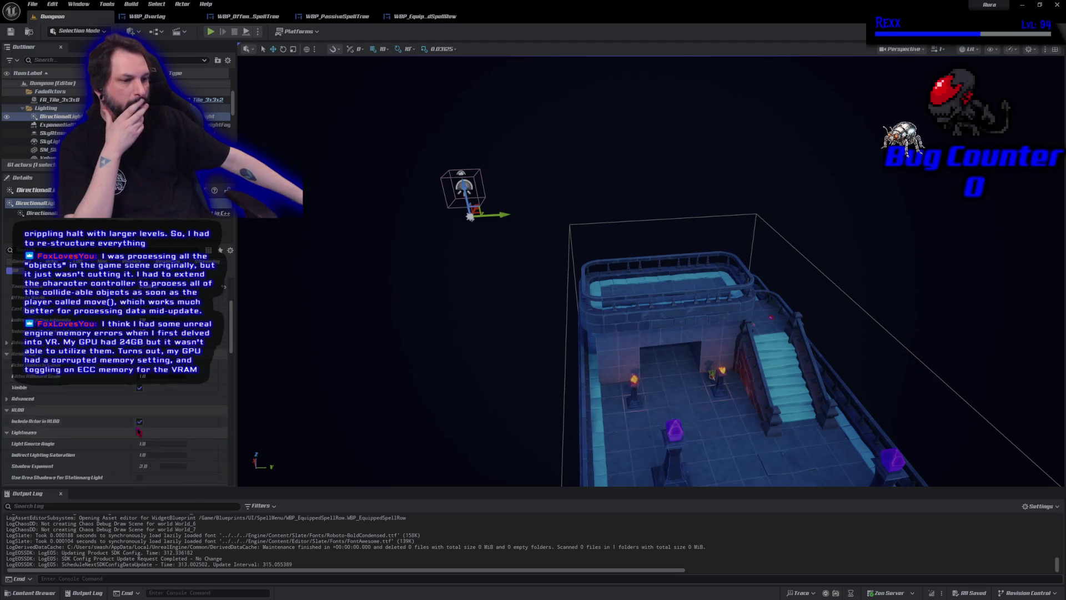
scroll(136, 430, "down", 10)
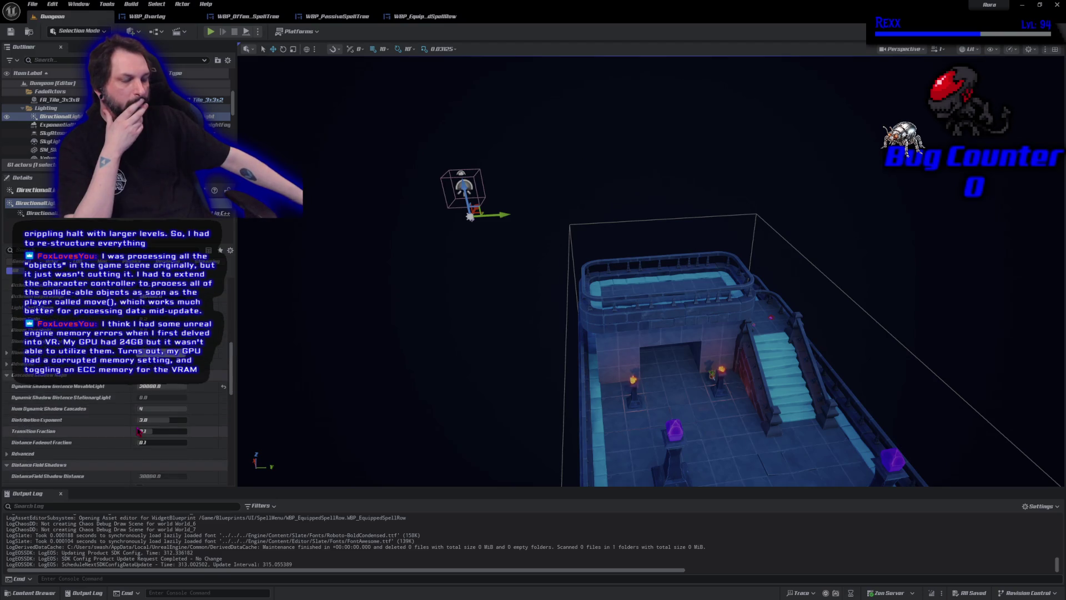
mouse_move(88, 391)
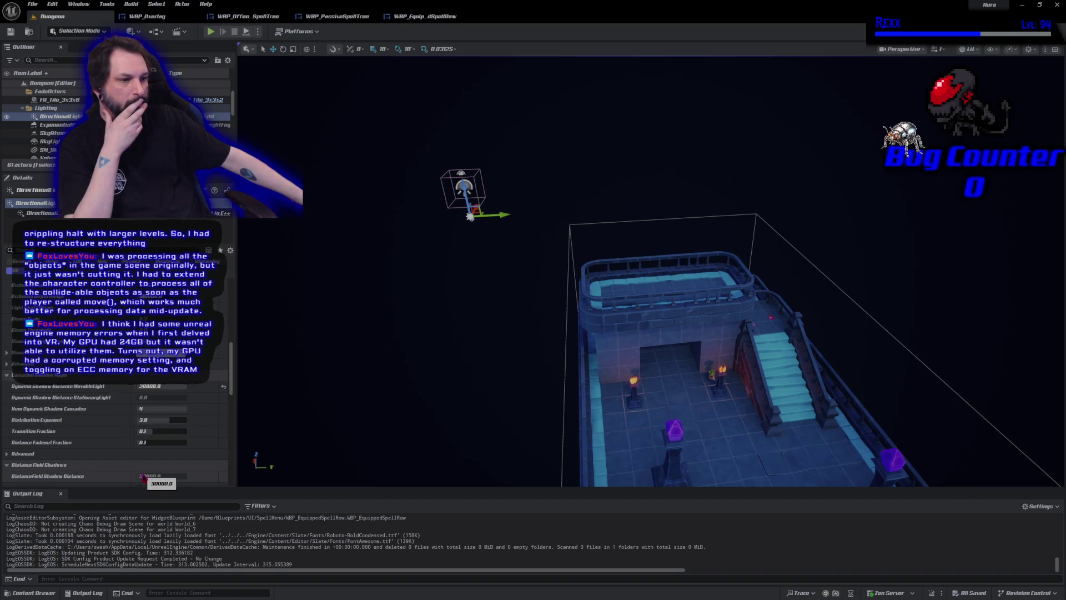
left_click(225, 388)
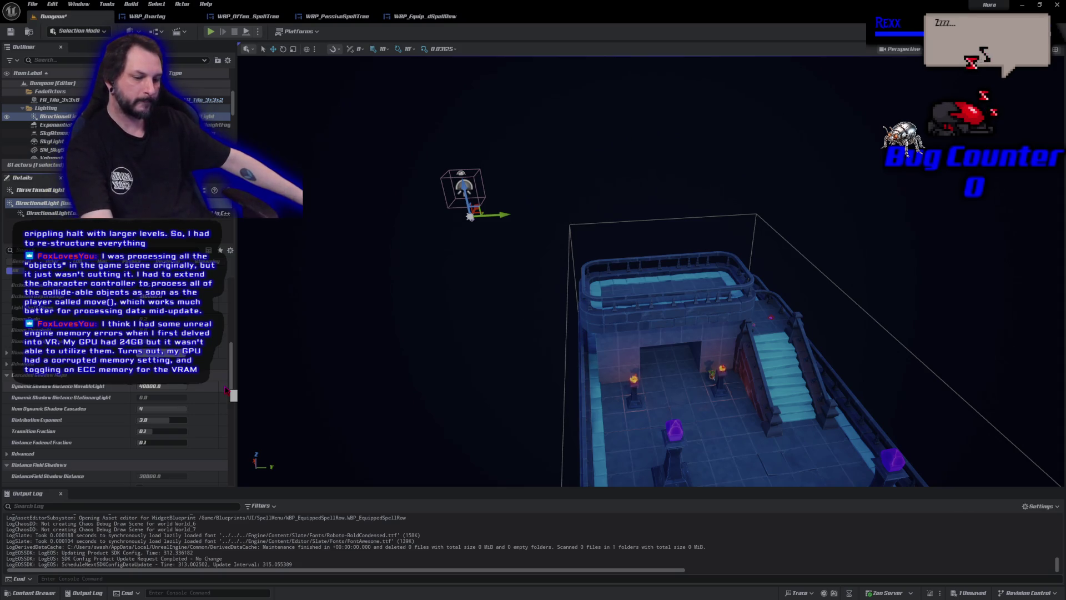
key("ctrl+z")
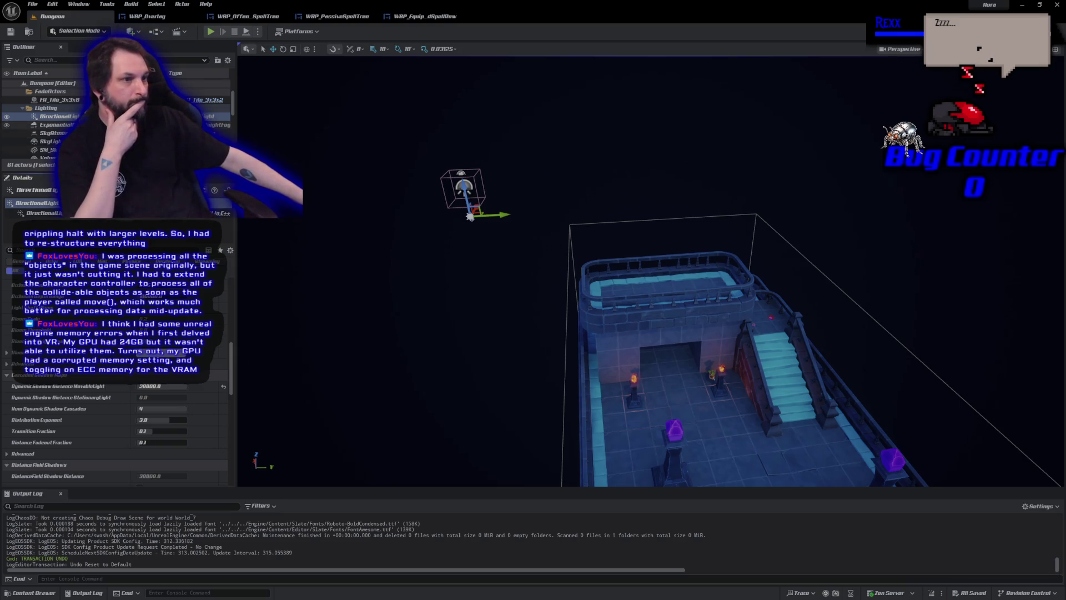
Scroll further through the DirectionalLight's Details panel and bring up the Edit menu
scroll(119, 420, "down", 3)
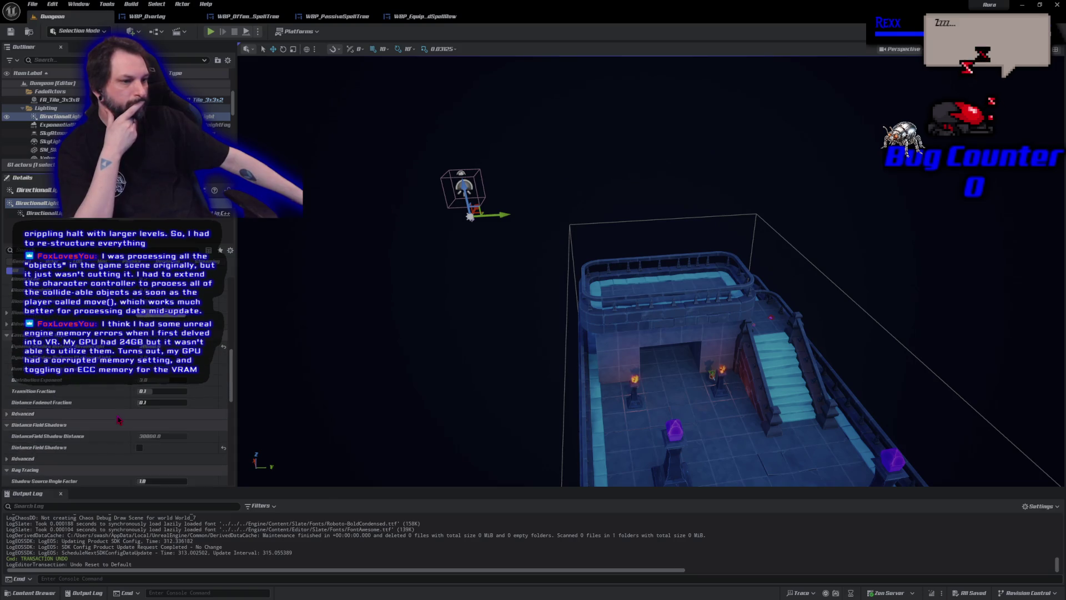
scroll(118, 420, "down", 5)
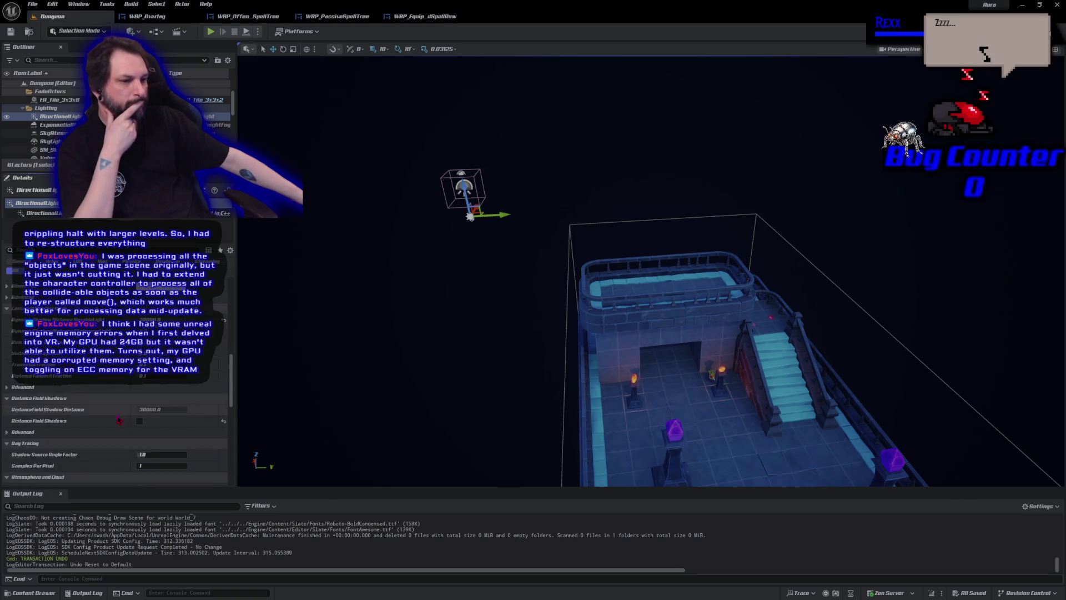
scroll(118, 419, "down", 1)
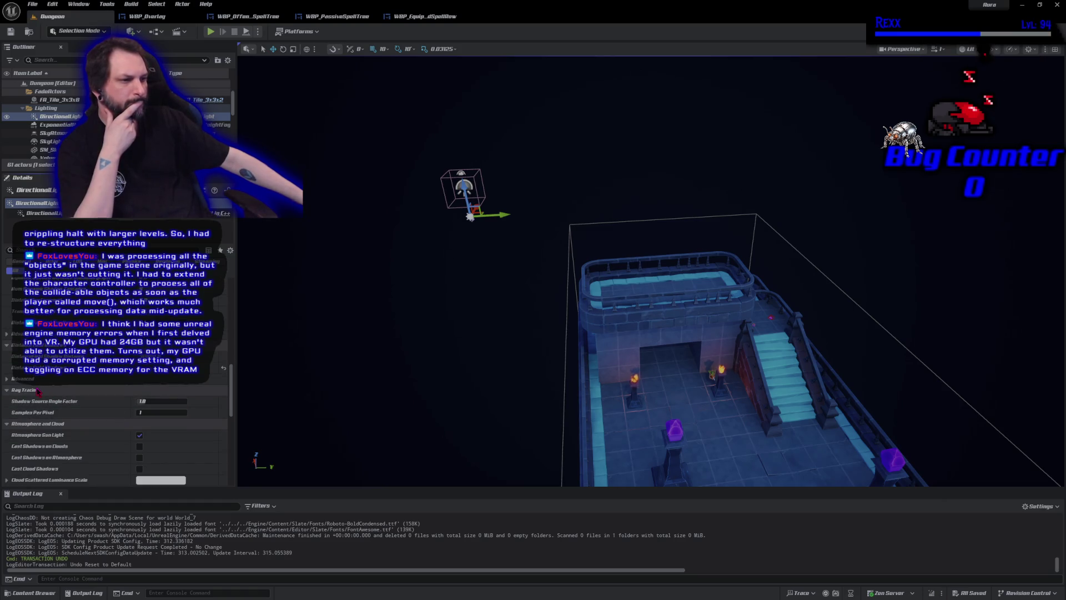
scroll(38, 393, "down", 3)
scroll(38, 393, "down", 8)
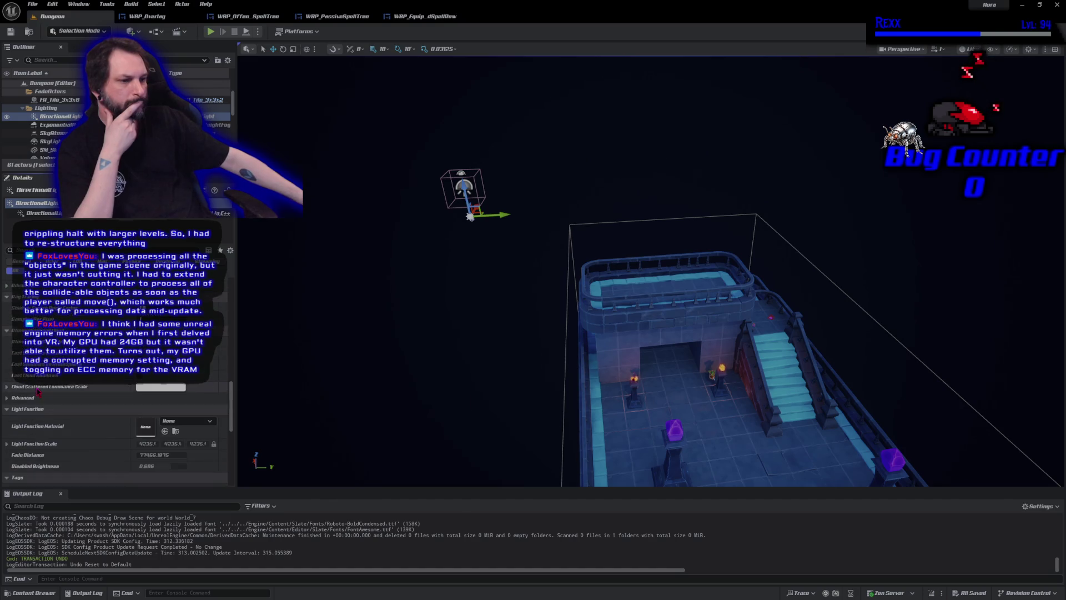
scroll(128, 441, "down", 10)
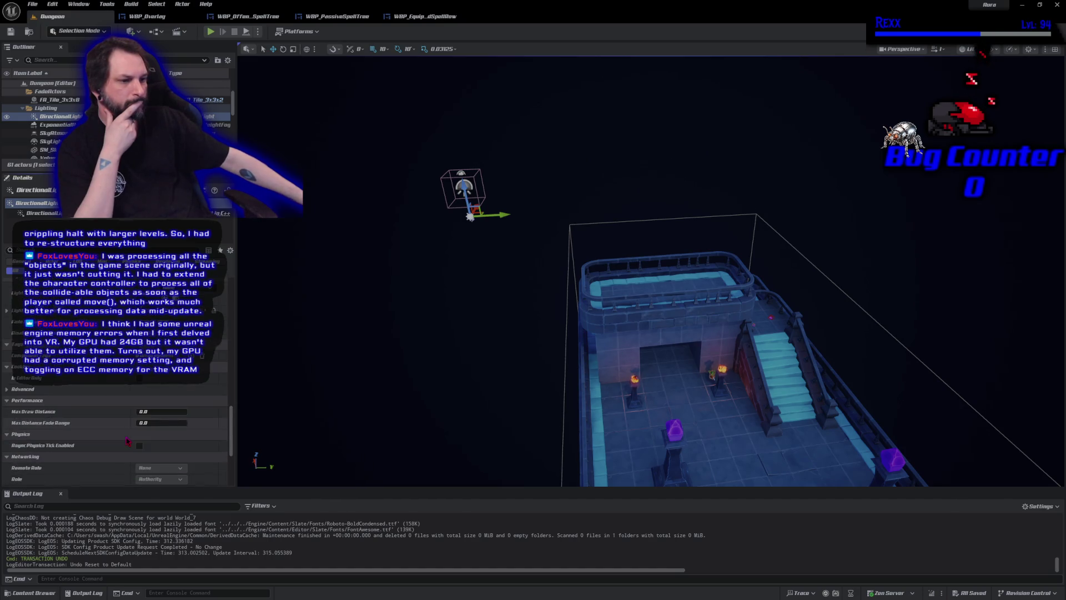
scroll(128, 441, "up", 4)
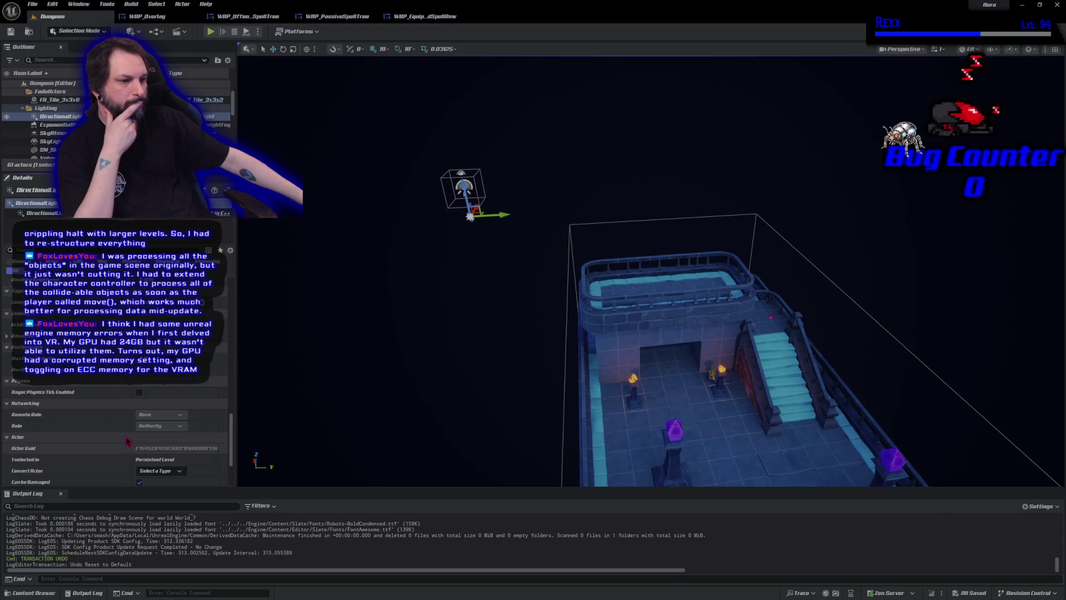
left_click(54, 5)
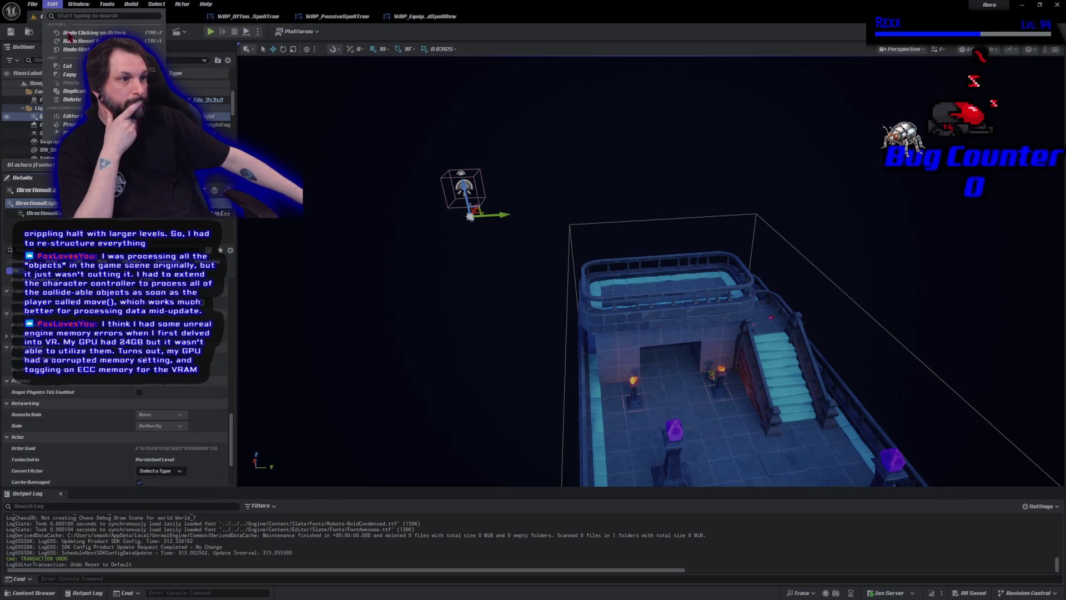
In Project Settings, search 'shadow', set Shadow Map Method to Shadow Maps, then close the tab
left_click(71, 125)
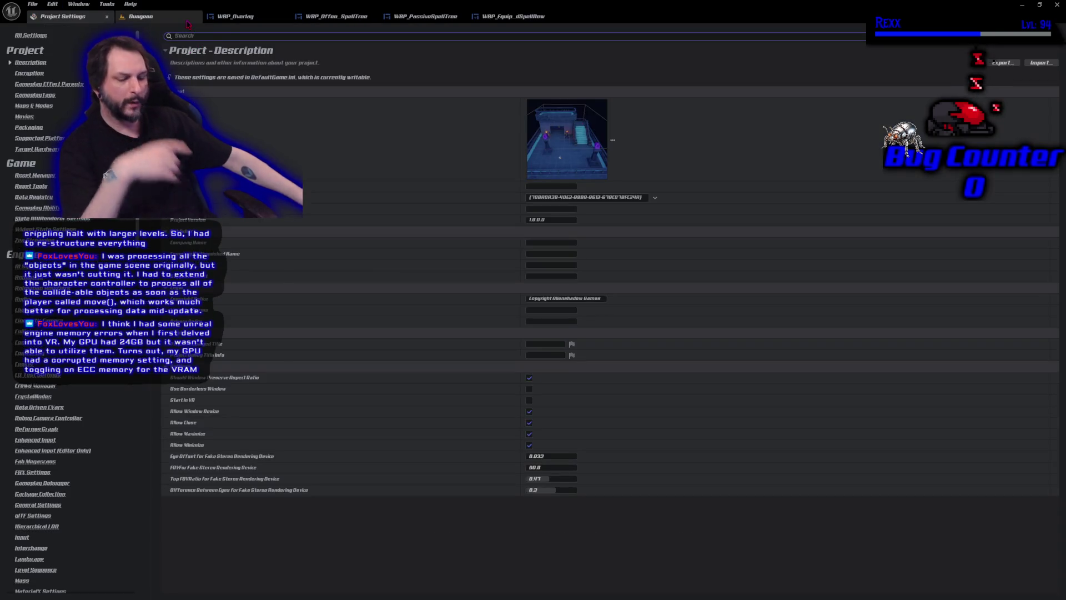
type("shadow")
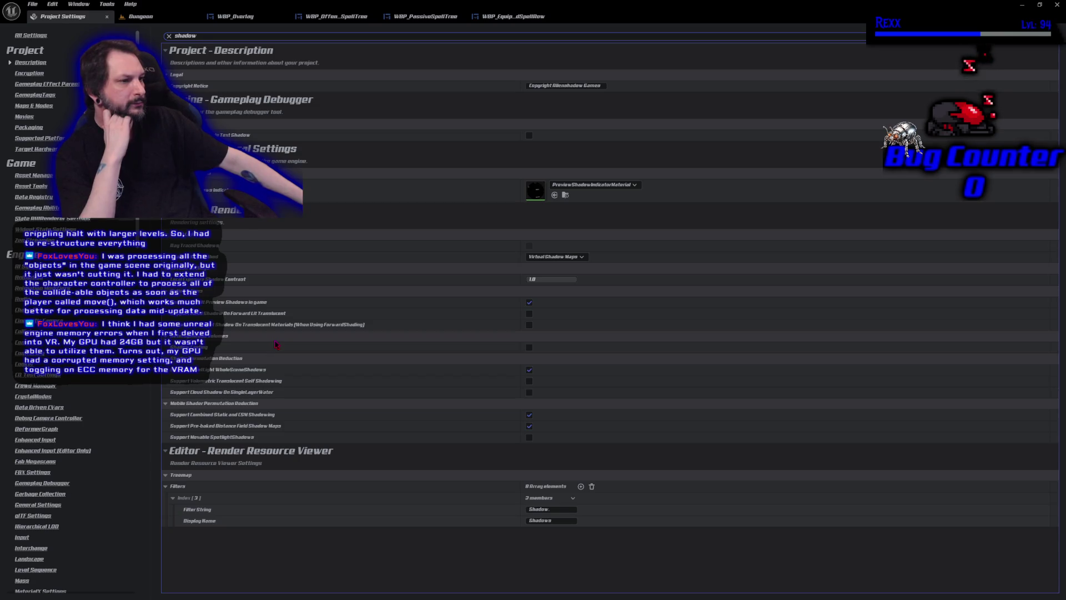
left_click(555, 257)
left_click(555, 264)
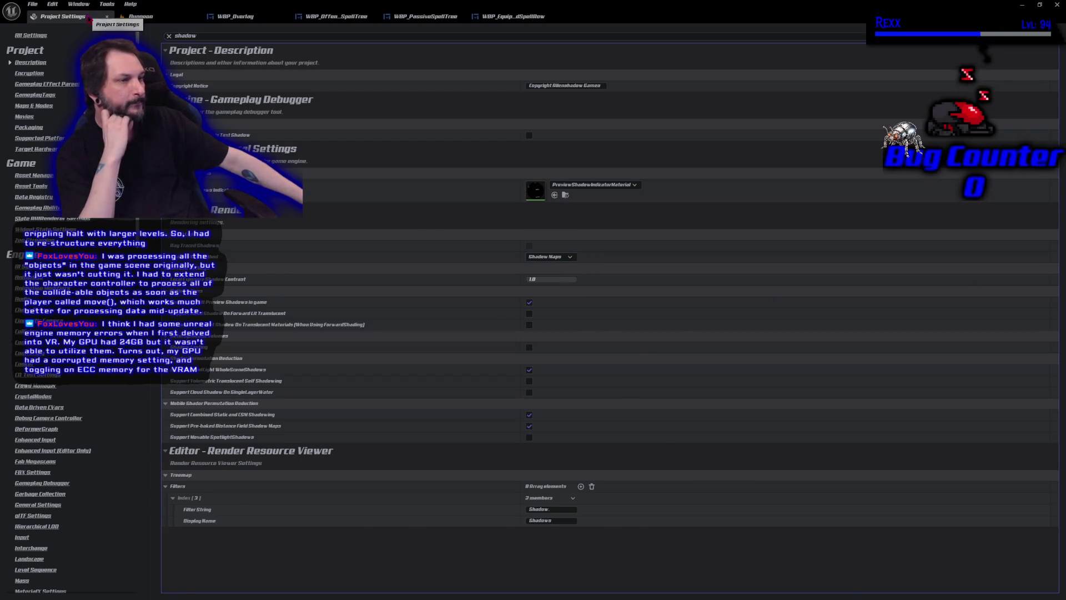
left_click(107, 16)
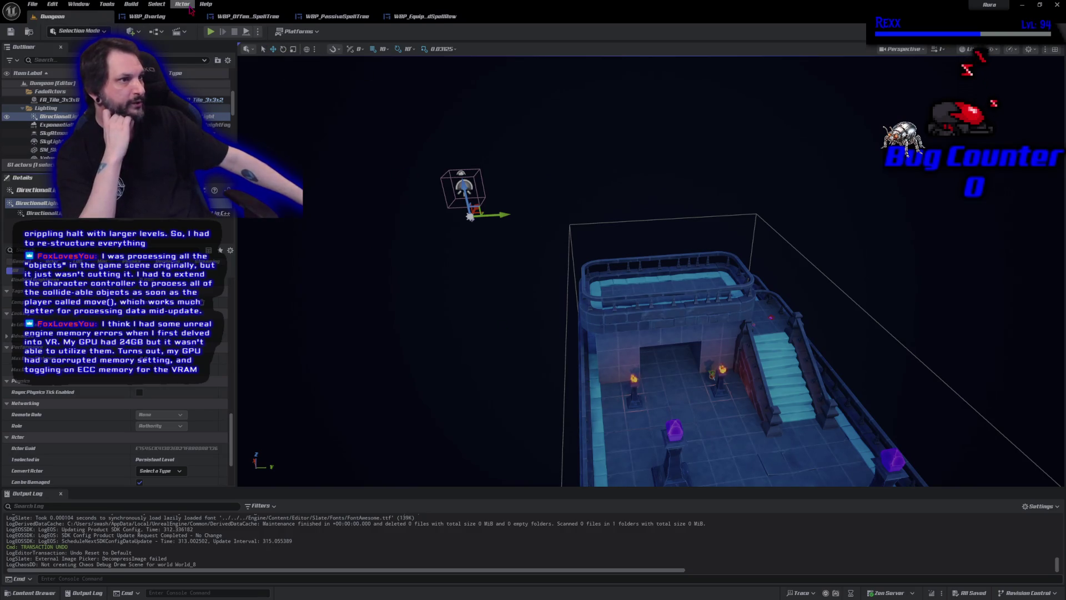
Show WBP_Overlay's spell-tree design, nudge the canvas right, and bring up the Content Drawer
left_click(148, 16)
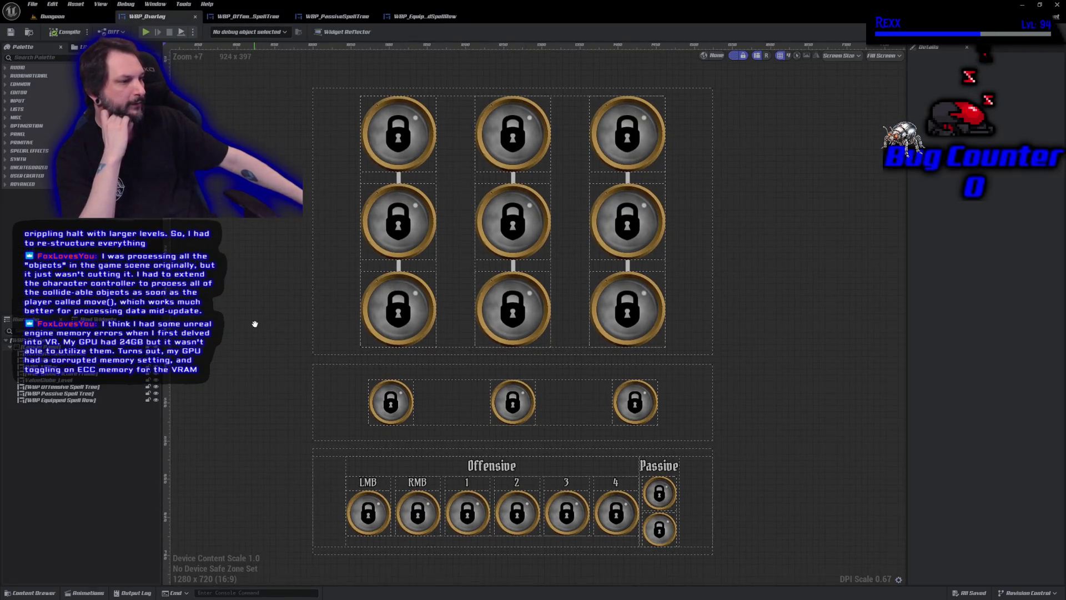
left_click_drag(255, 333, 284, 332)
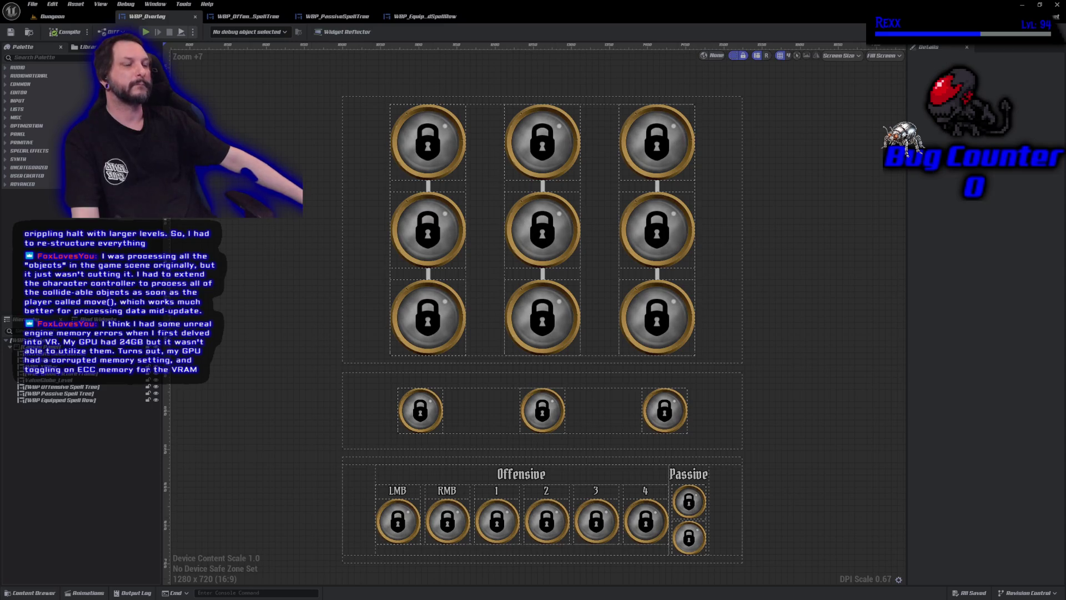
left_click(34, 593)
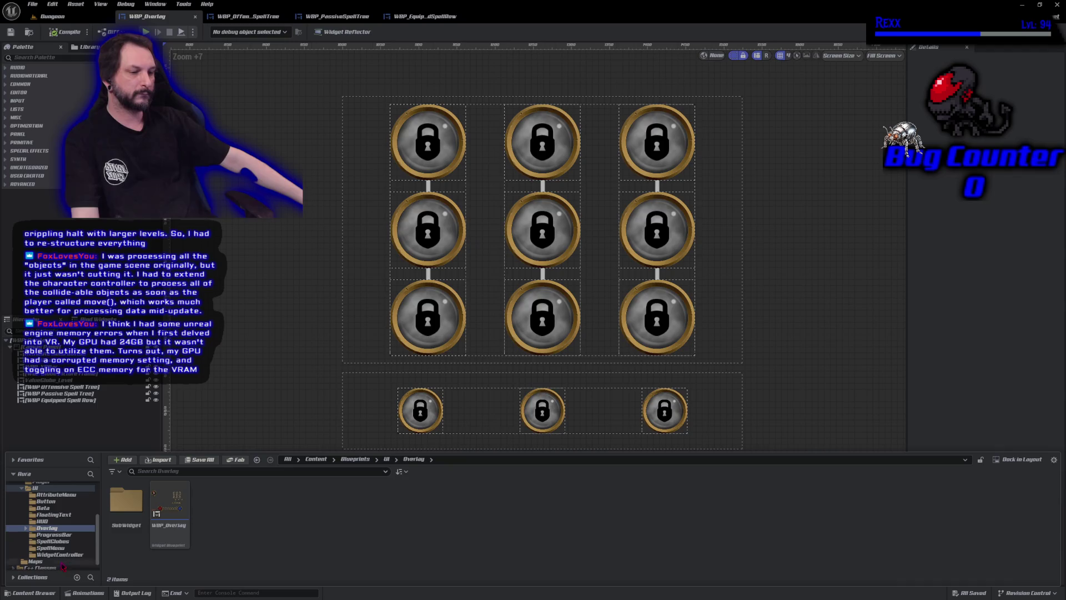
Duplicate WBP_AttributeMenu in the AttributeMenu folder and name the copy WBP_SpellMenu
left_click(55, 494)
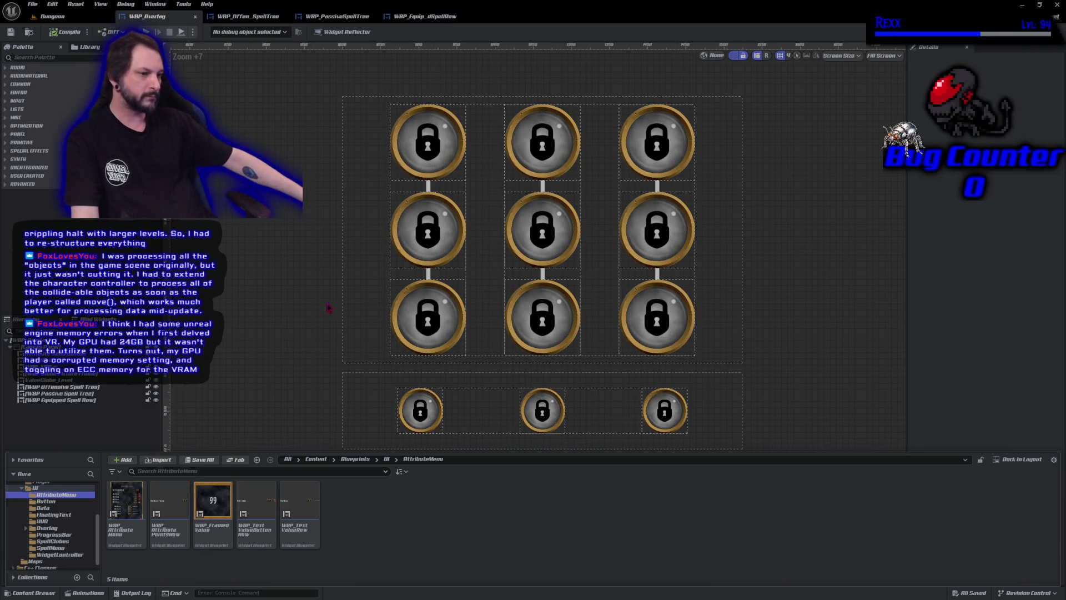
right_click(132, 526)
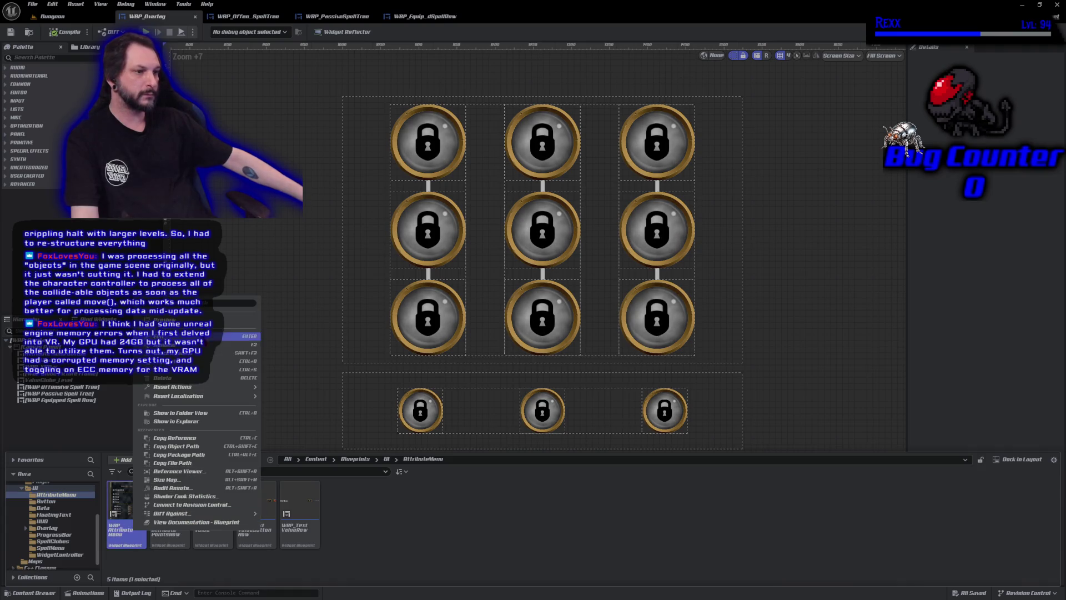
left_click(178, 361)
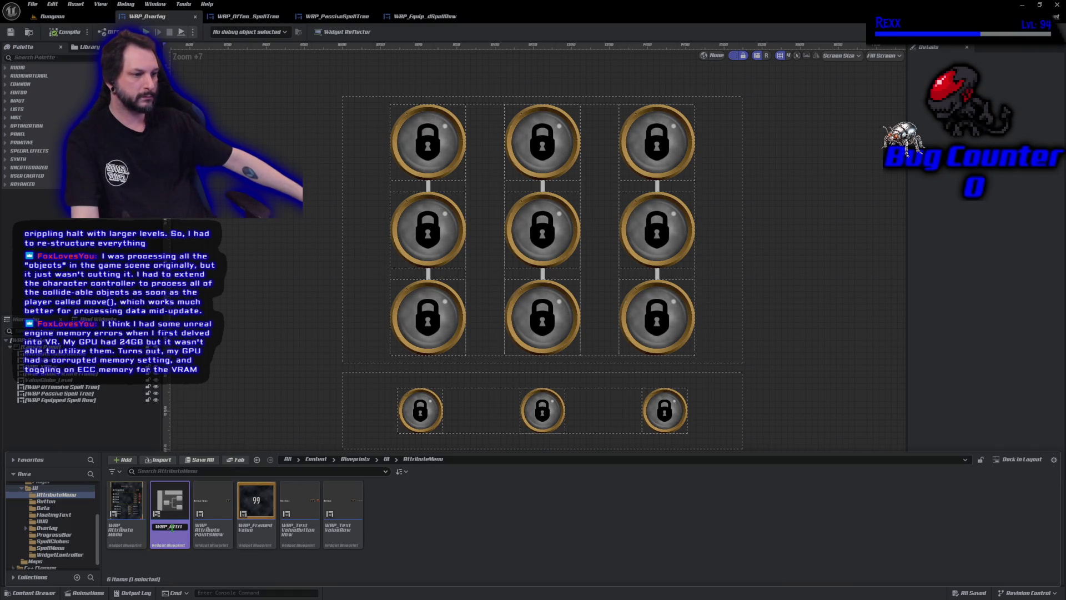
type("WBP_")
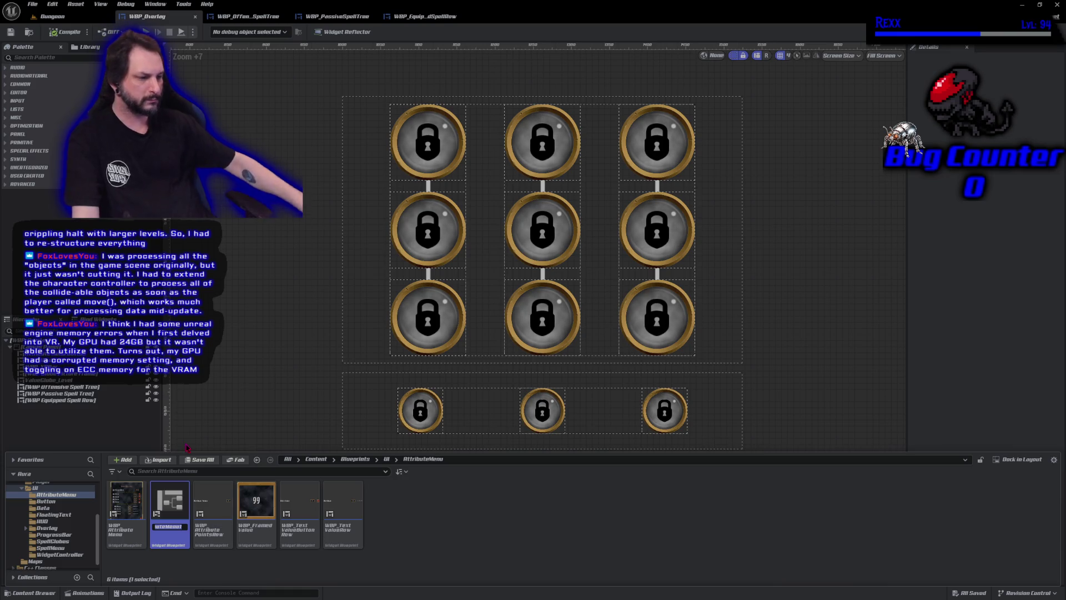
type("SpellMenu")
key("Return")
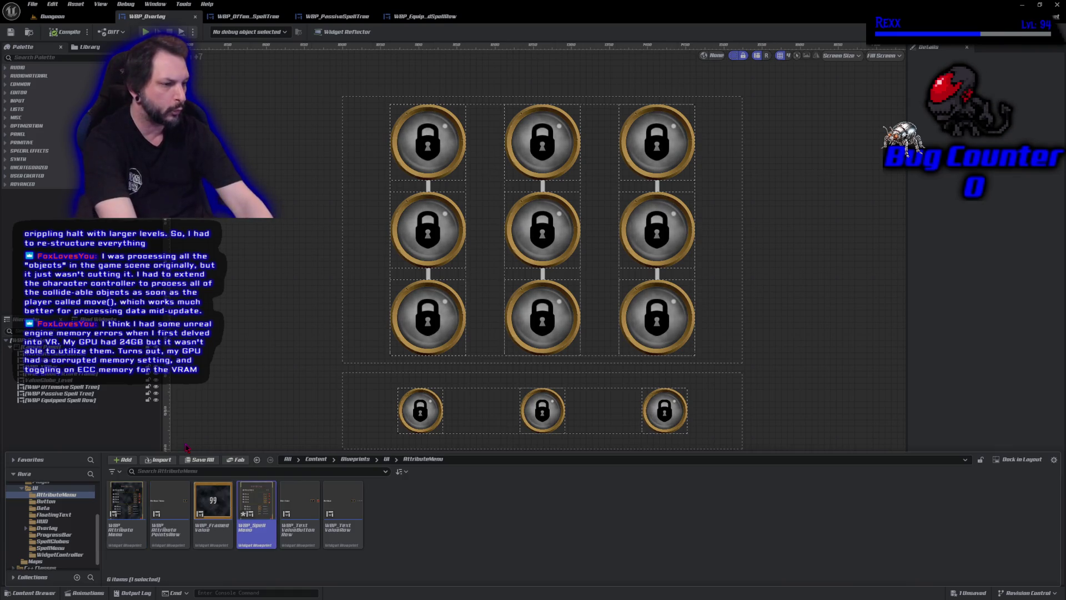
Move WBP_SpellMenu into the SpellMenu folder with Move Here, then close the Content Drawer
double_click(255, 503)
mouse_move(430, 359)
left_mouse_down()
mouse_move(361, 255)
mouse_move(302, 288)
left_mouse_up()
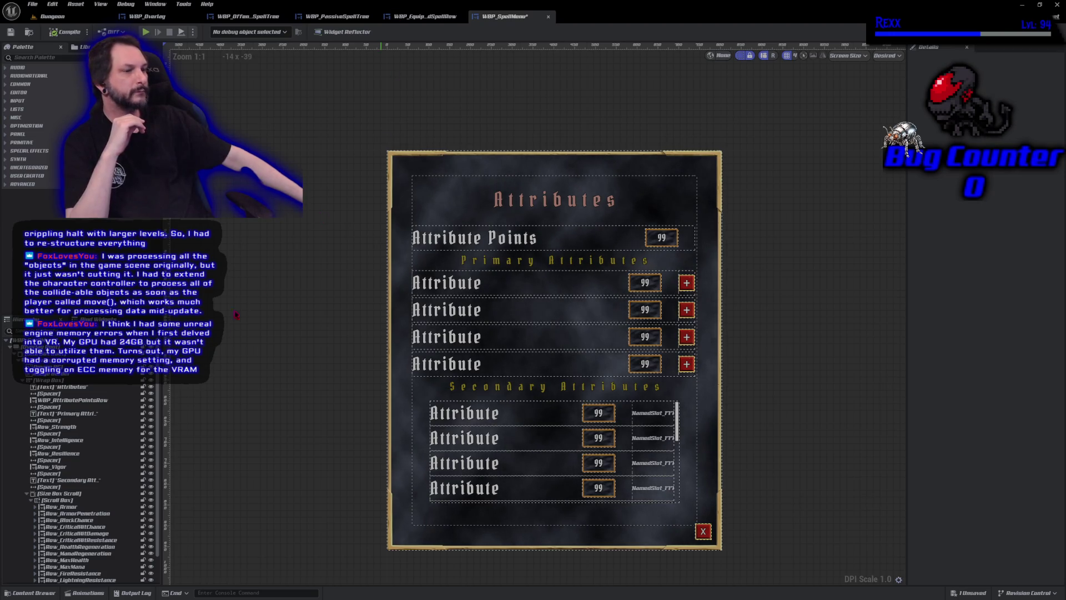
left_click(34, 592)
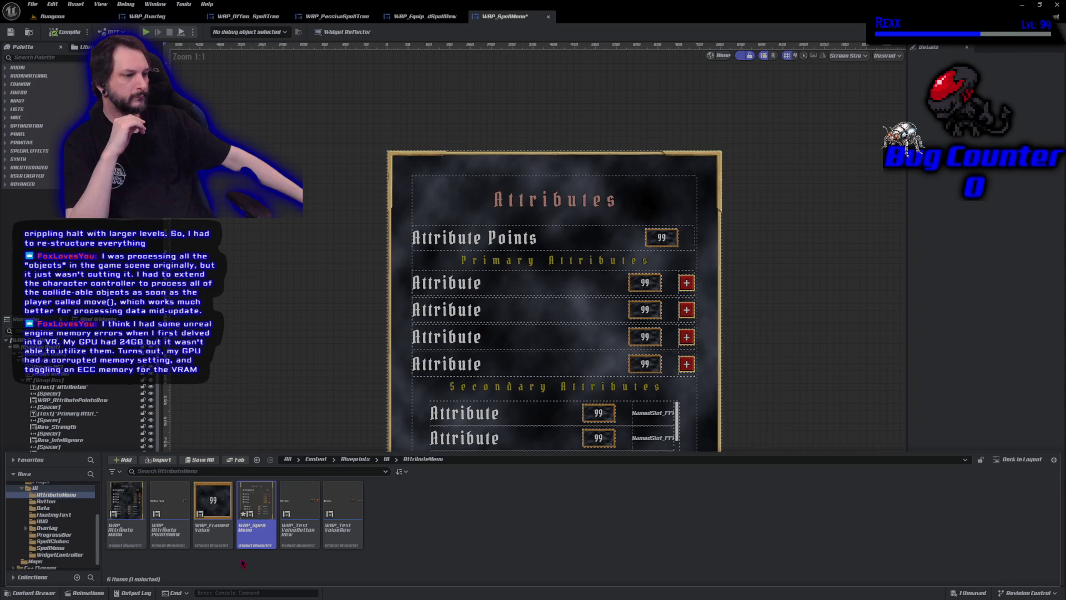
mouse_move(253, 510)
left_mouse_down()
mouse_move(89, 555)
mouse_move(61, 552)
left_mouse_up()
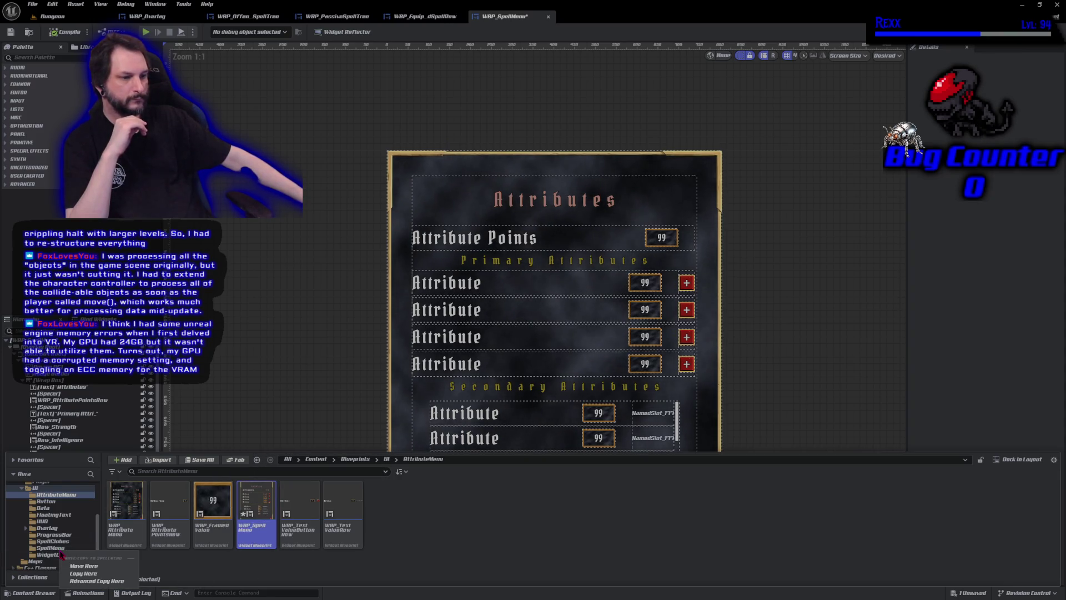
left_click(83, 565)
left_click(51, 547)
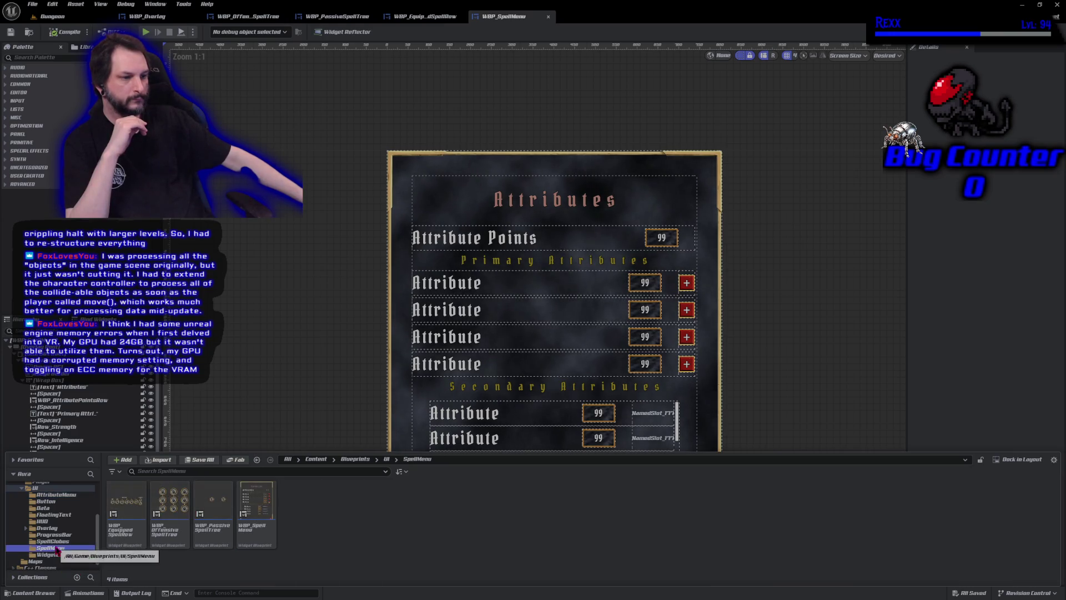
left_click(256, 533)
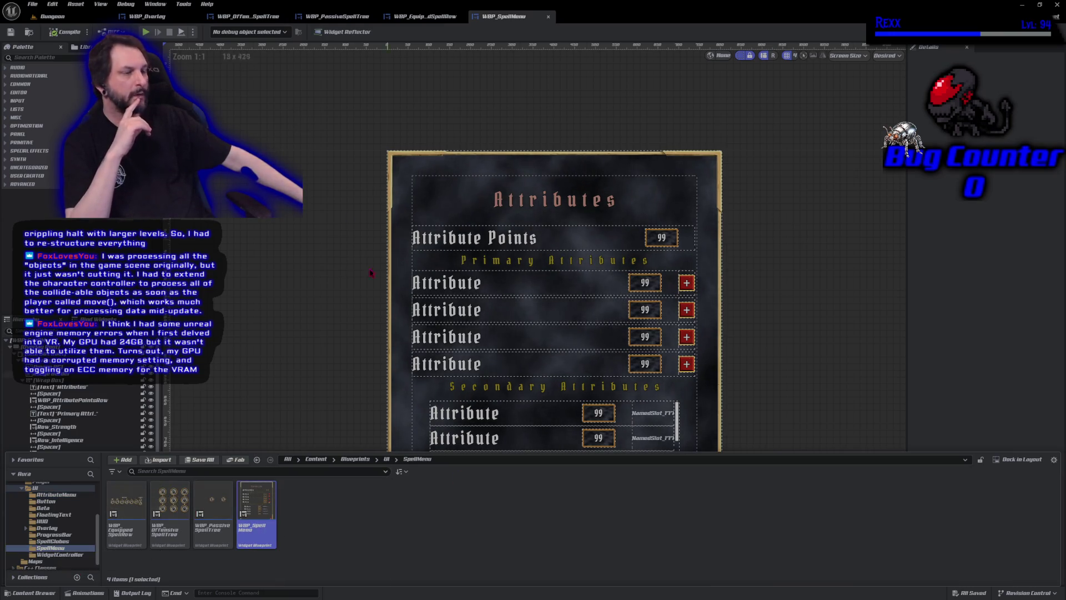
left_click(319, 295)
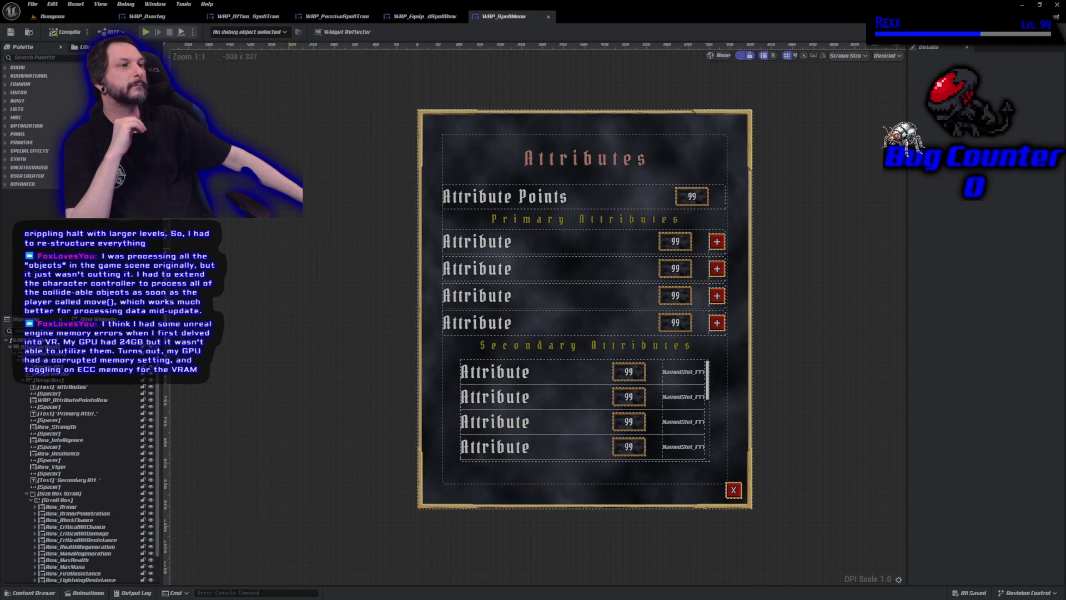
Close the equipped spell row and offensive and passive spell tree tabs, keeping WBP_Overlay and WBP_SpellMenu open
middle_click(416, 18)
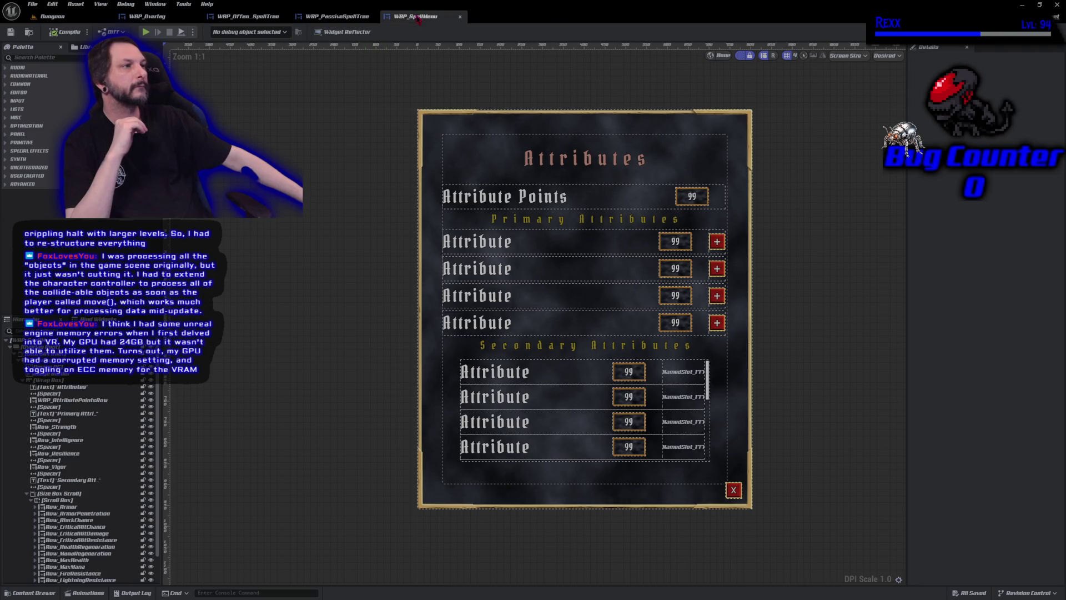
middle_click(329, 17)
middle_click(249, 18)
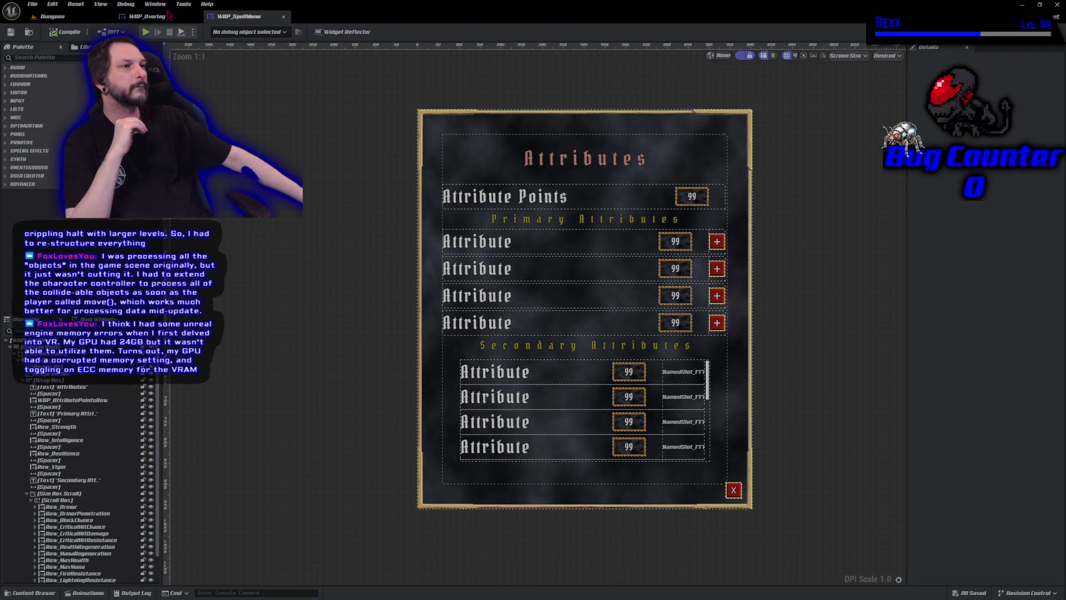
left_click(167, 17)
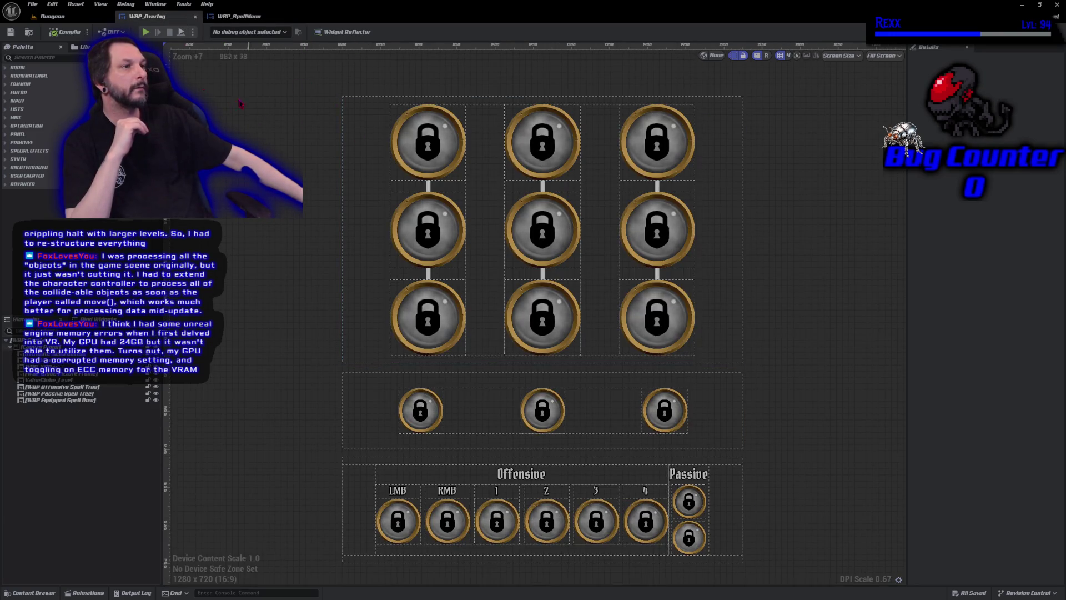
left_click(238, 16)
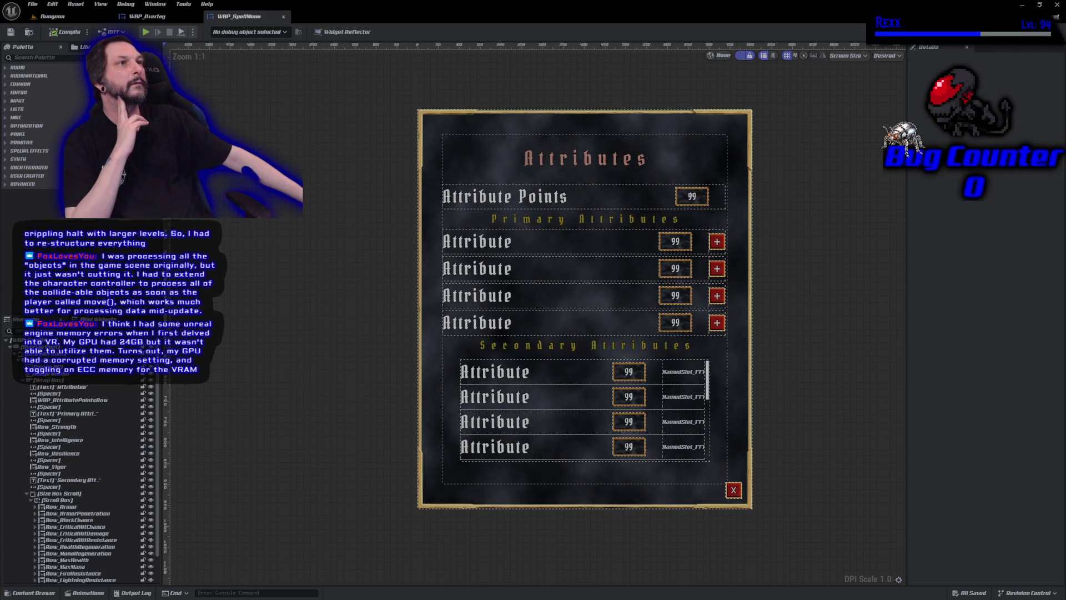
left_click(584, 158)
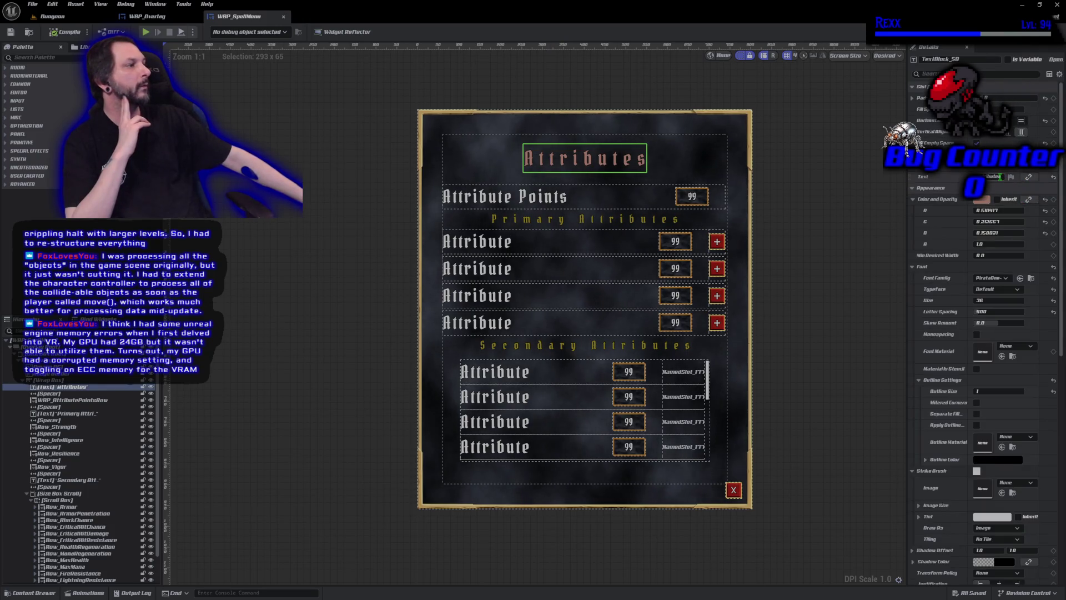
Change the title TextBlock's text from Attributes to Abilities and save the widget
left_click(996, 177)
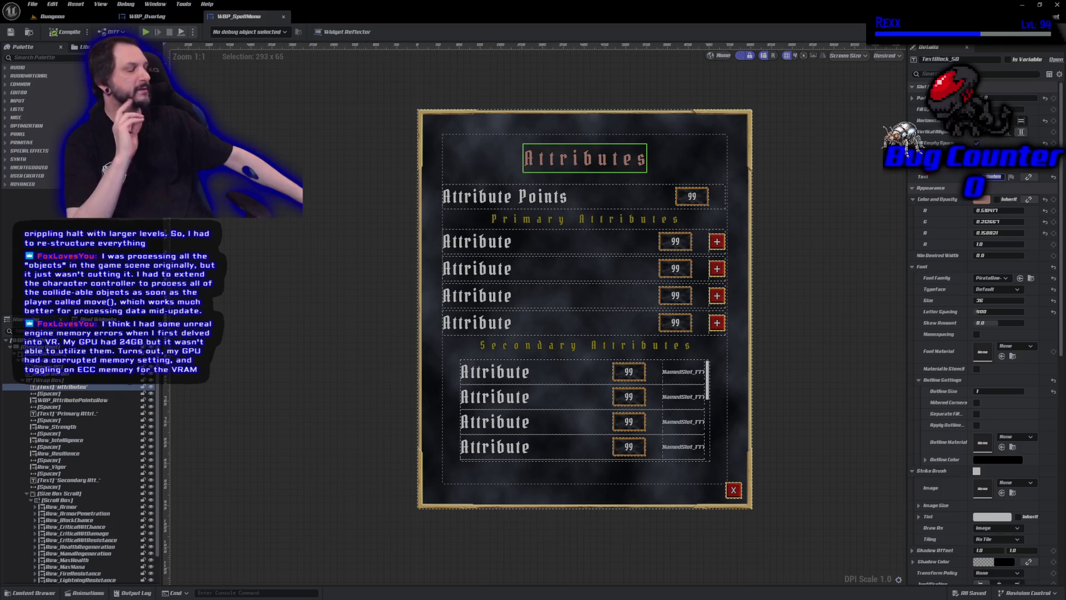
key("End")
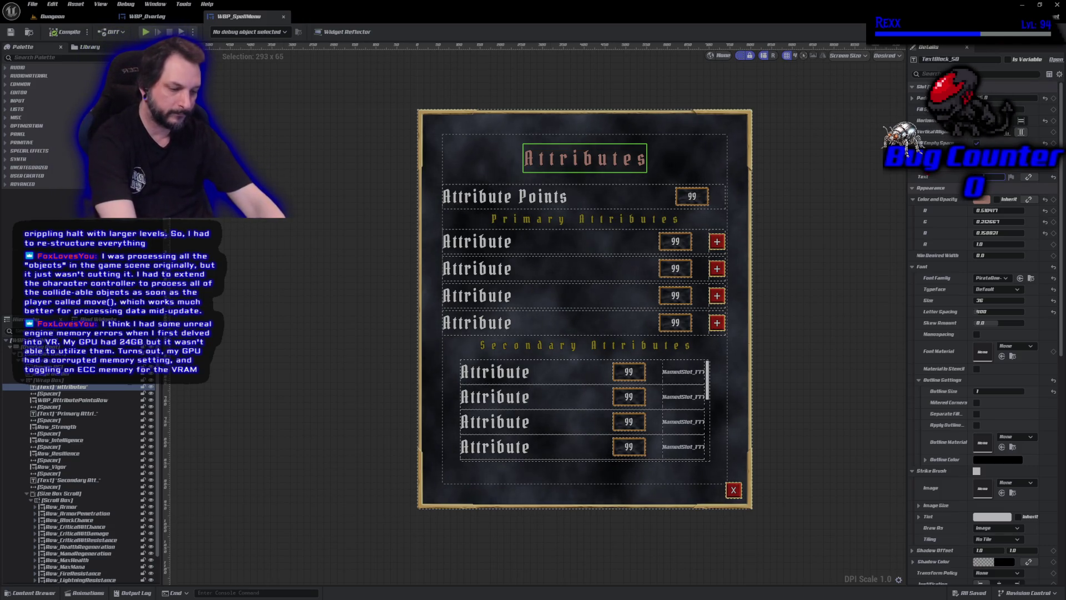
key("Return")
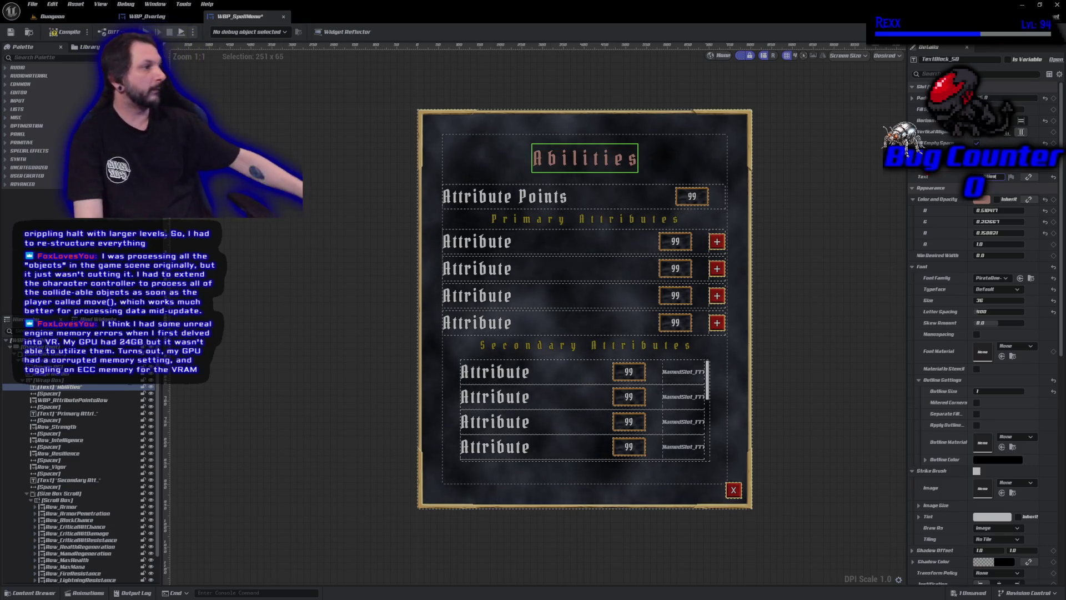
key("ctrl+s")
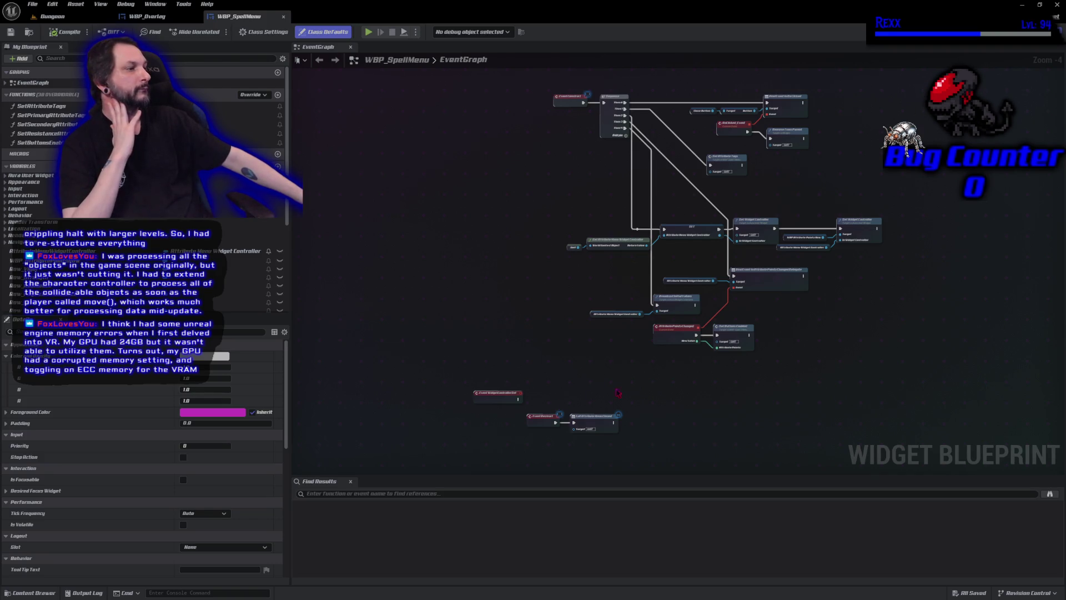
Delete the Broadcast Initial Values, controller and attribute points binding nodes from the EventGraph
left_click_drag(633, 398, 549, 284)
scroll(549, 284, "up", 4)
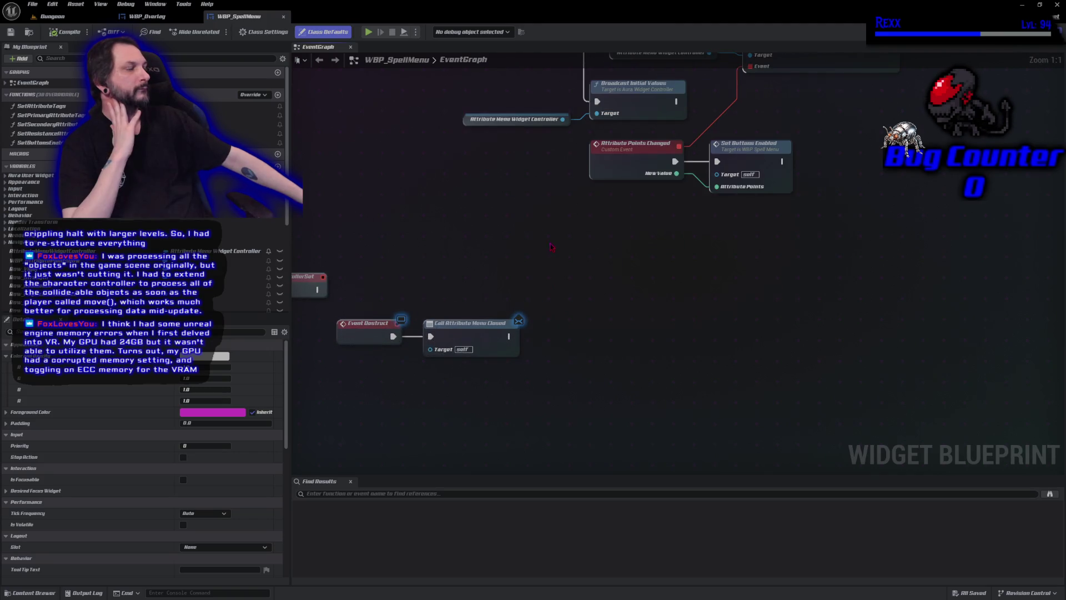
left_click_drag(551, 246, 535, 289)
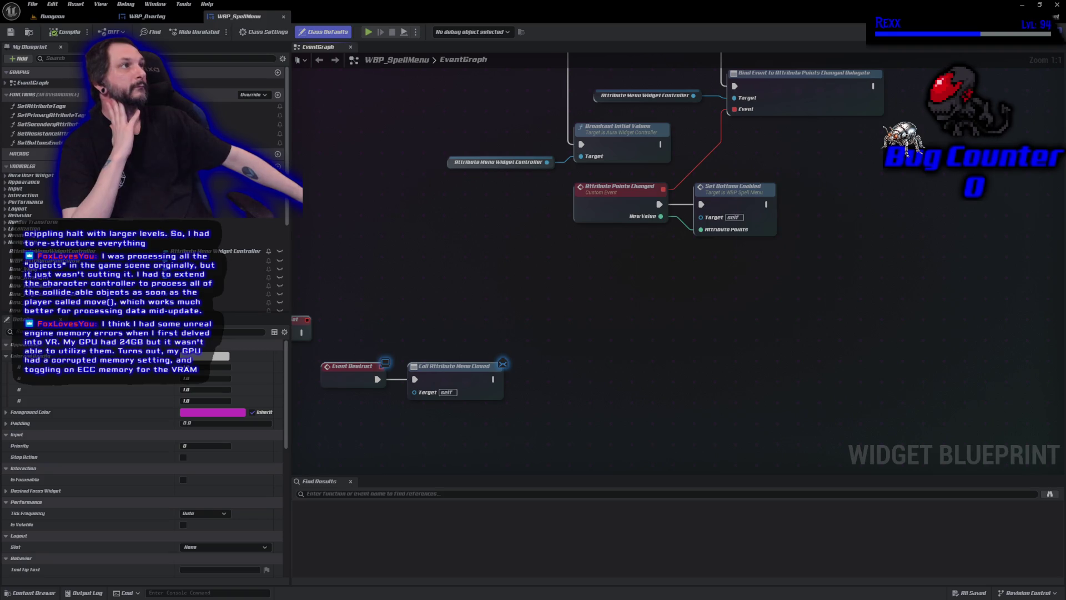
left_click_drag(668, 296, 670, 351)
mouse_move(476, 151)
left_mouse_down()
mouse_move(476, 206)
mouse_move(585, 281)
left_mouse_up()
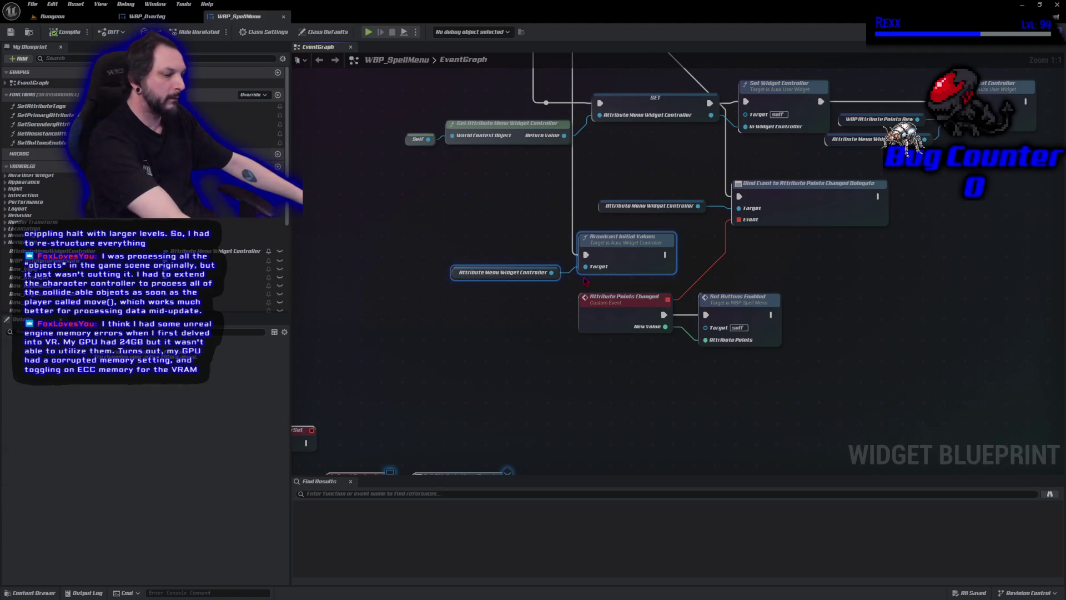
key("Delete")
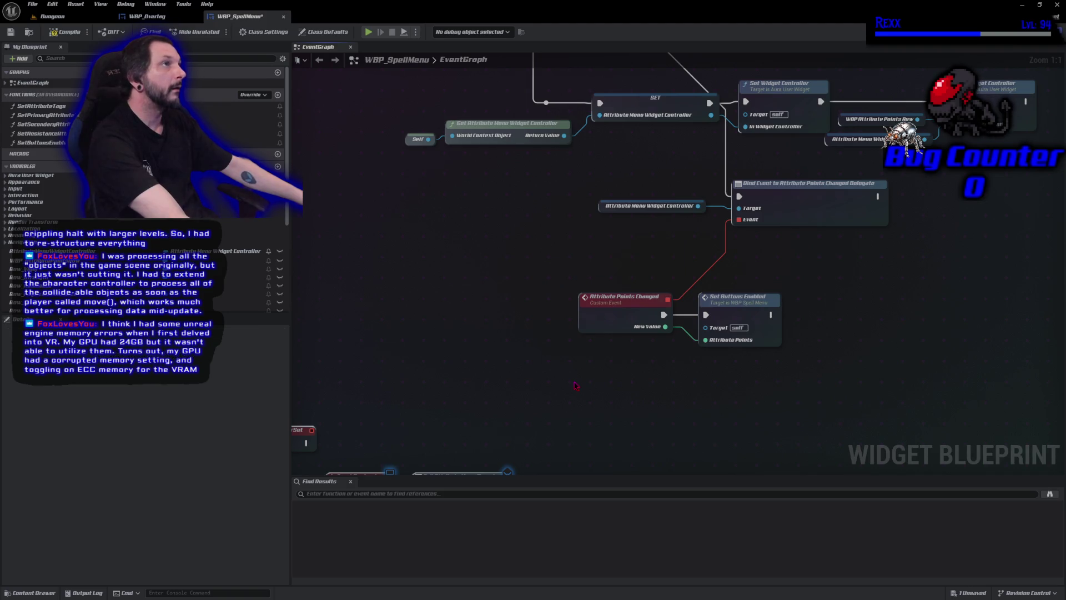
left_click_drag(606, 153, 794, 378)
key("Delete")
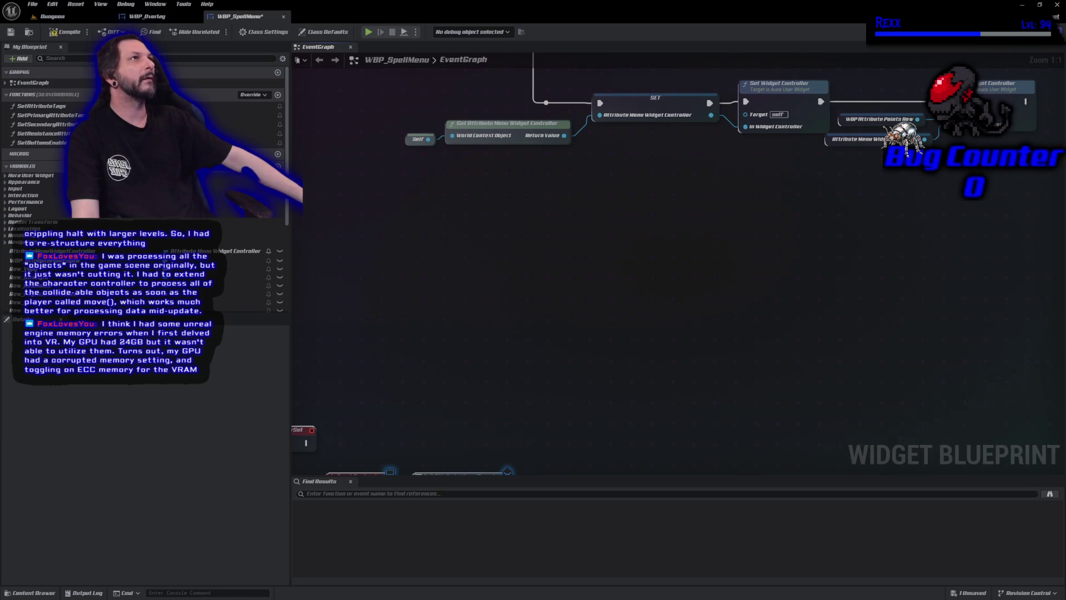
Delete the widget controller setup nodes, then compile and save the blueprint
scroll(498, 424, "down", 2)
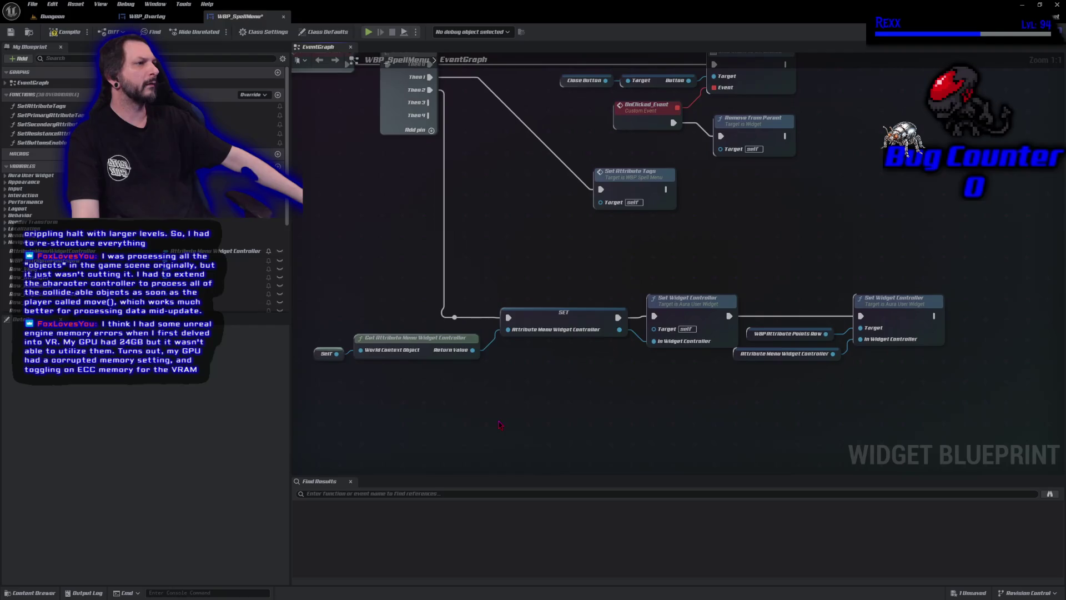
left_click_drag(335, 302, 853, 415)
key("Delete")
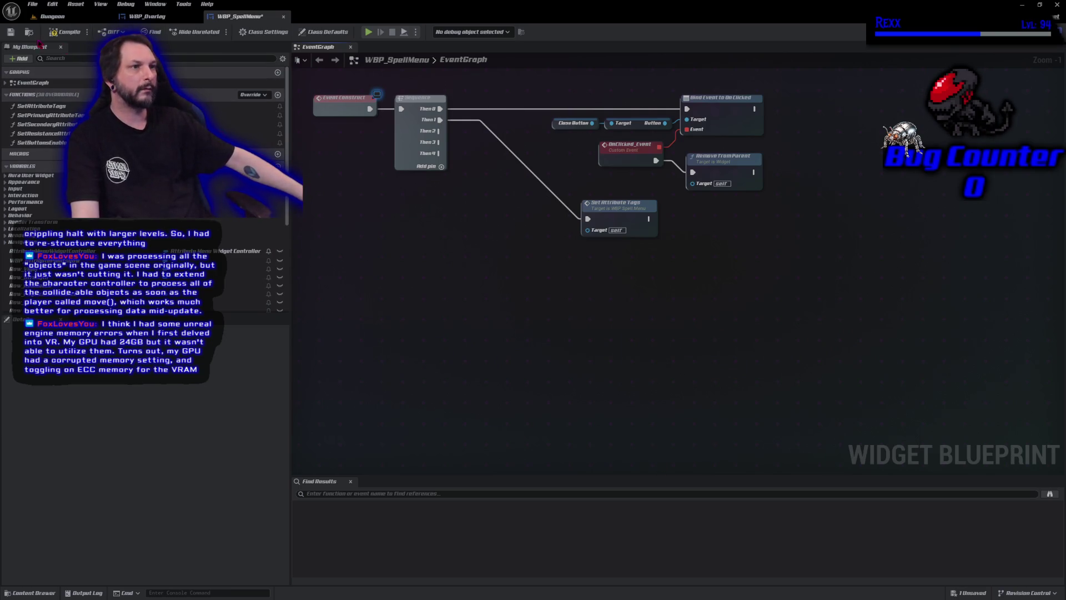
left_click(52, 32)
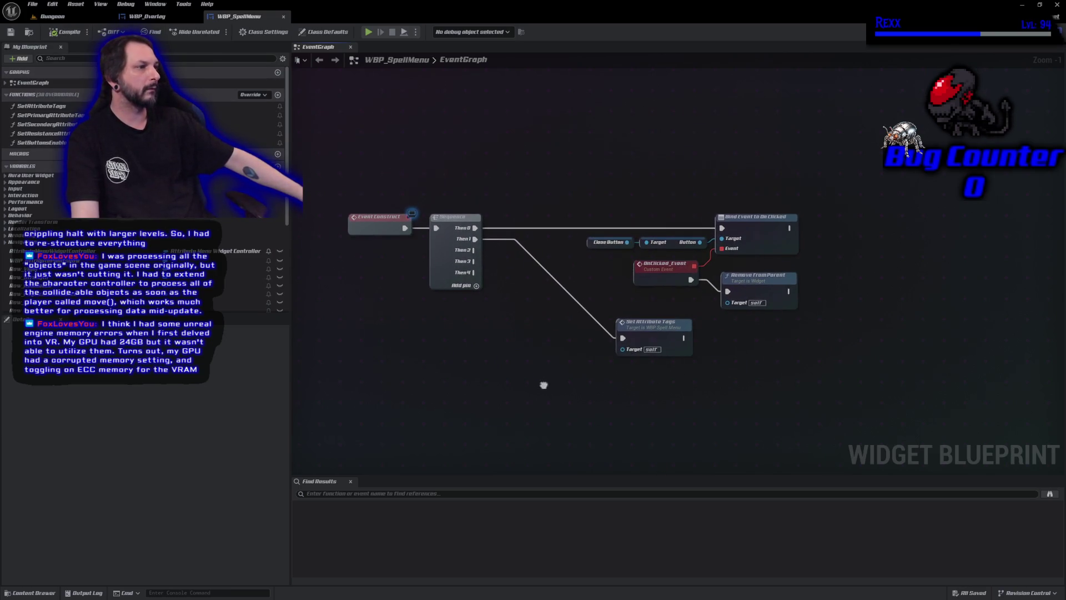
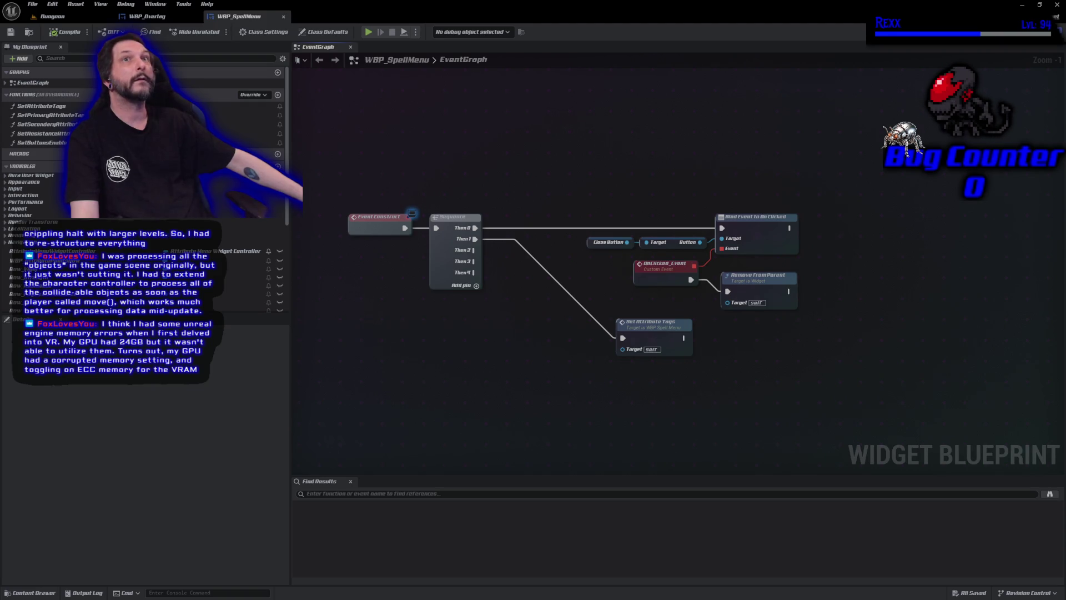
Delete the leftover nodes on the right of the event graph and compile
left_click_drag(520, 149, 778, 406)
key("Delete")
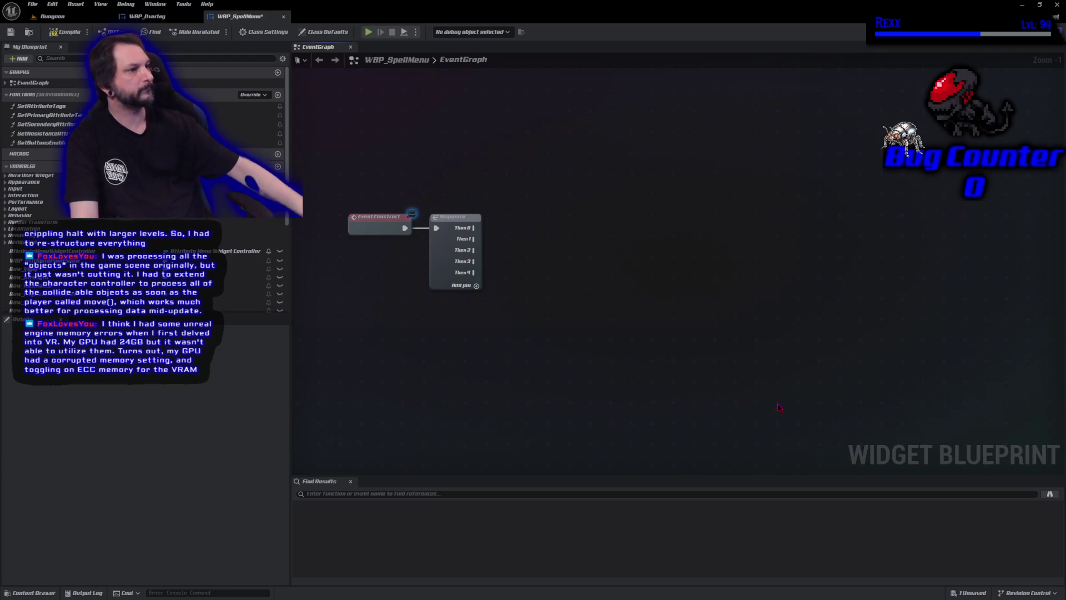
left_click(71, 32)
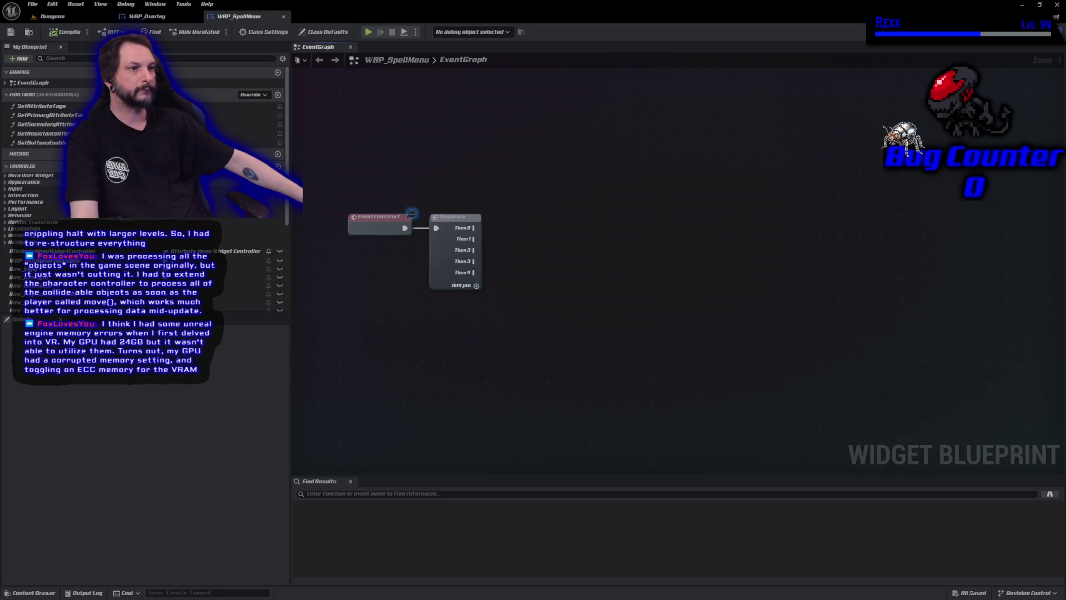
Delete the AttributeMenuClosed event dispatcher from My Blueprint
scroll(144, 189, "down", 5)
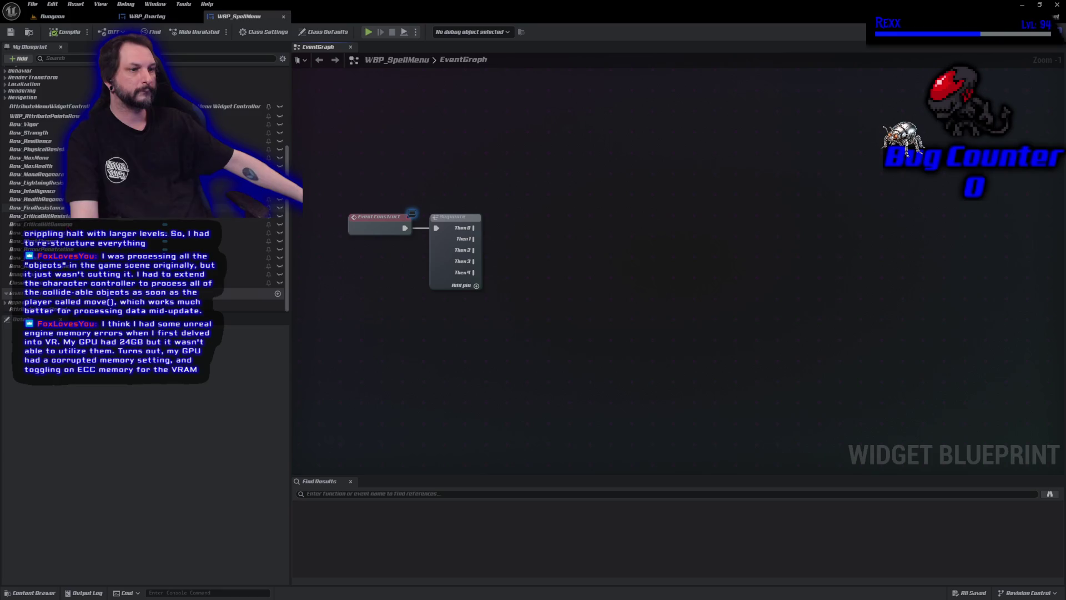
left_click(111, 308)
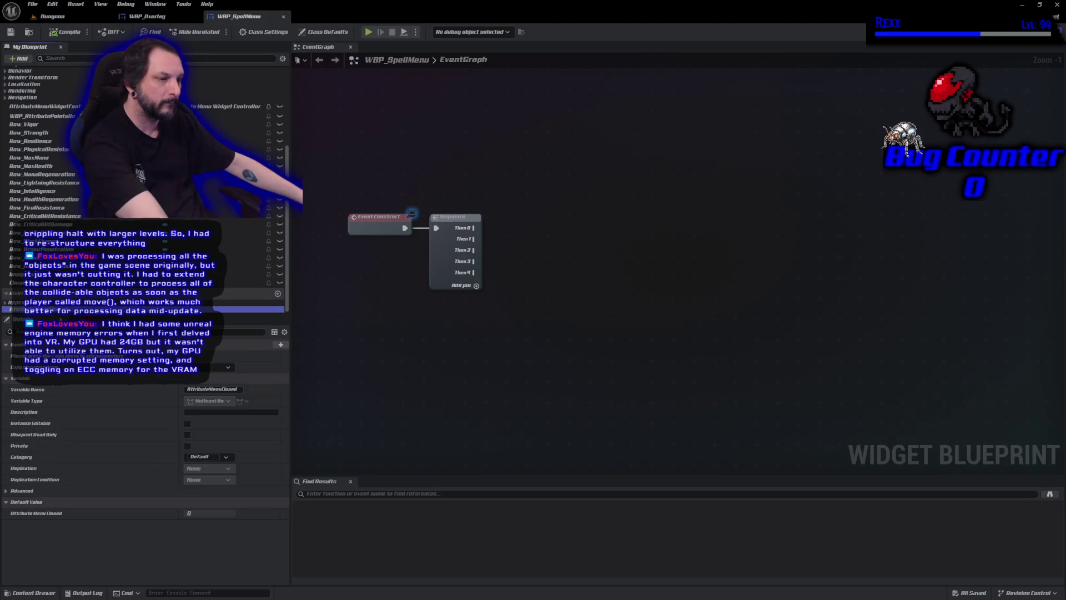
key("Delete")
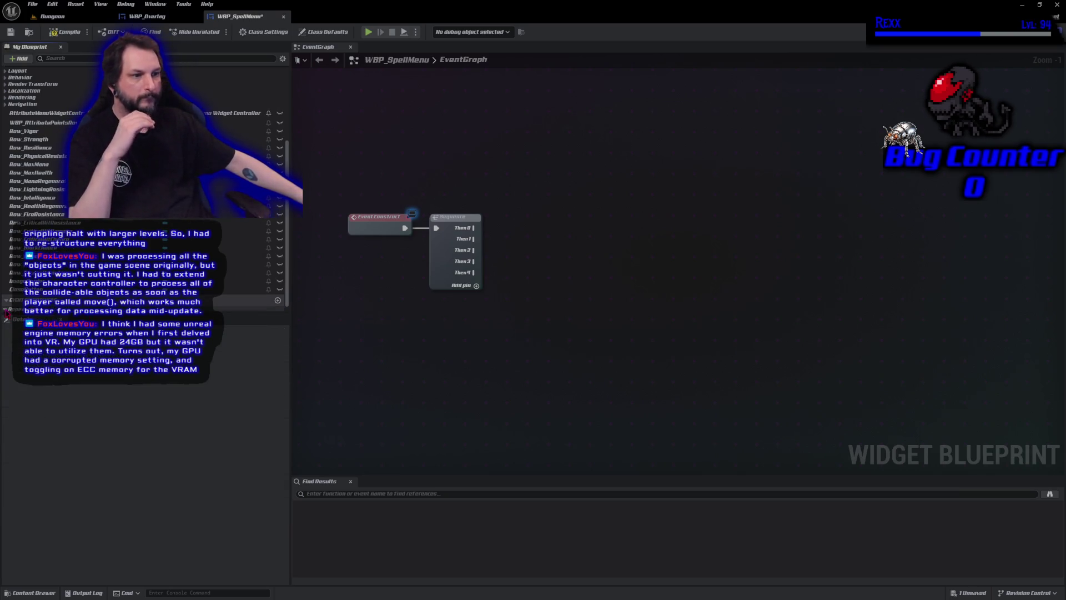
scroll(7, 314, "down", 1)
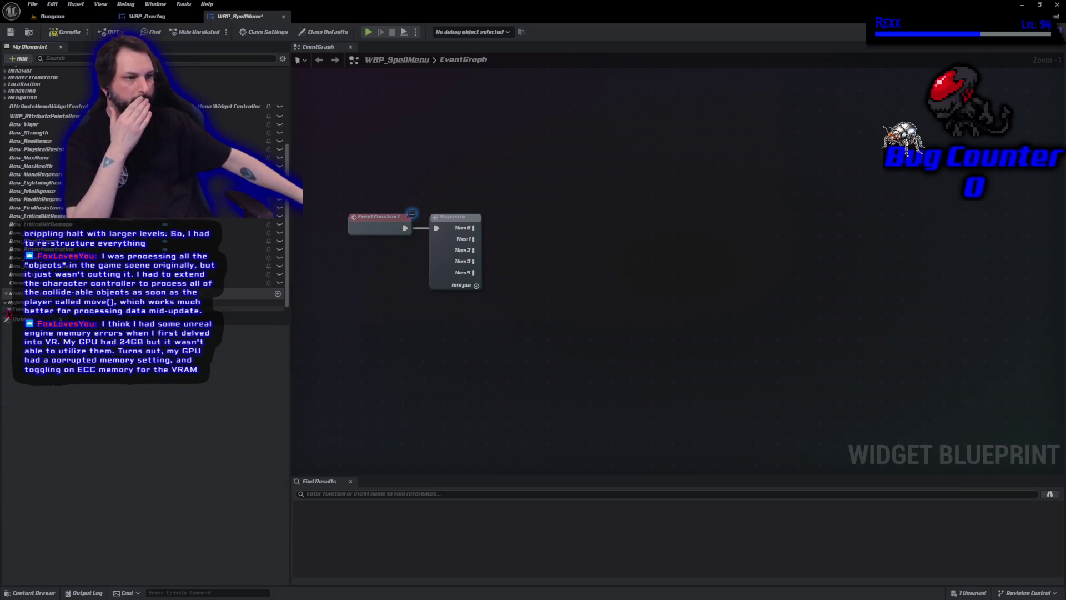
scroll(6, 314, "down", 1)
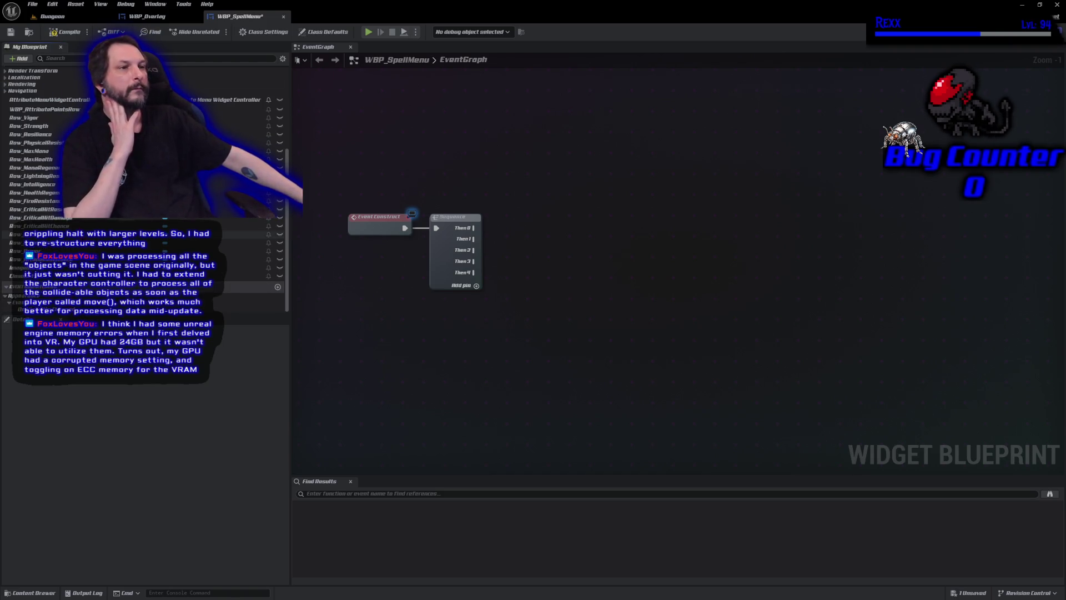
scroll(144, 183, "up", 10)
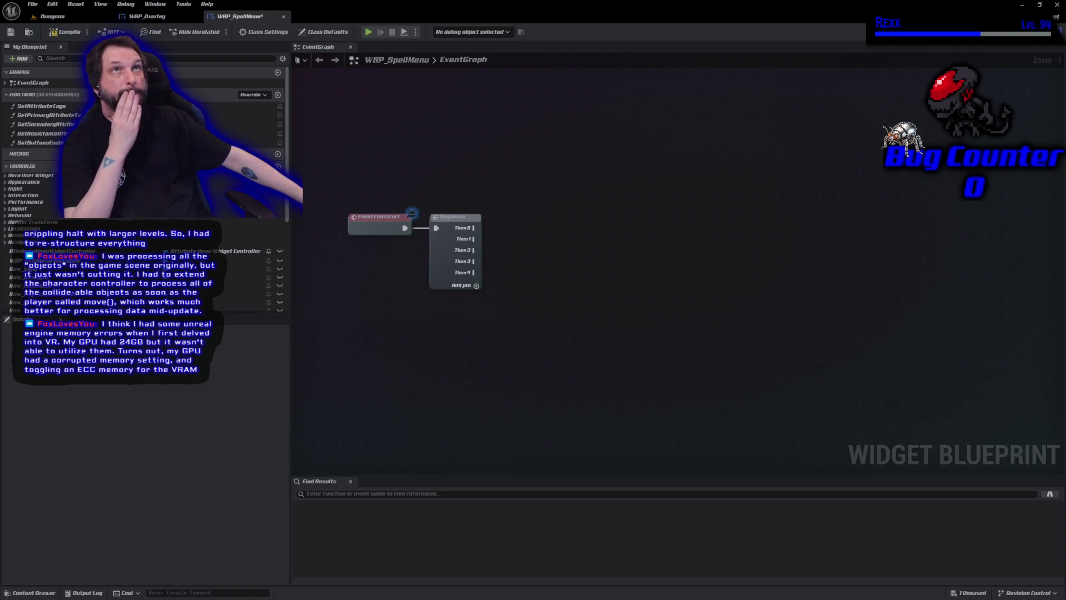
Delete the SetAttributeTags, primary, secondary and resistance attribute functions, then compile
left_click(42, 105)
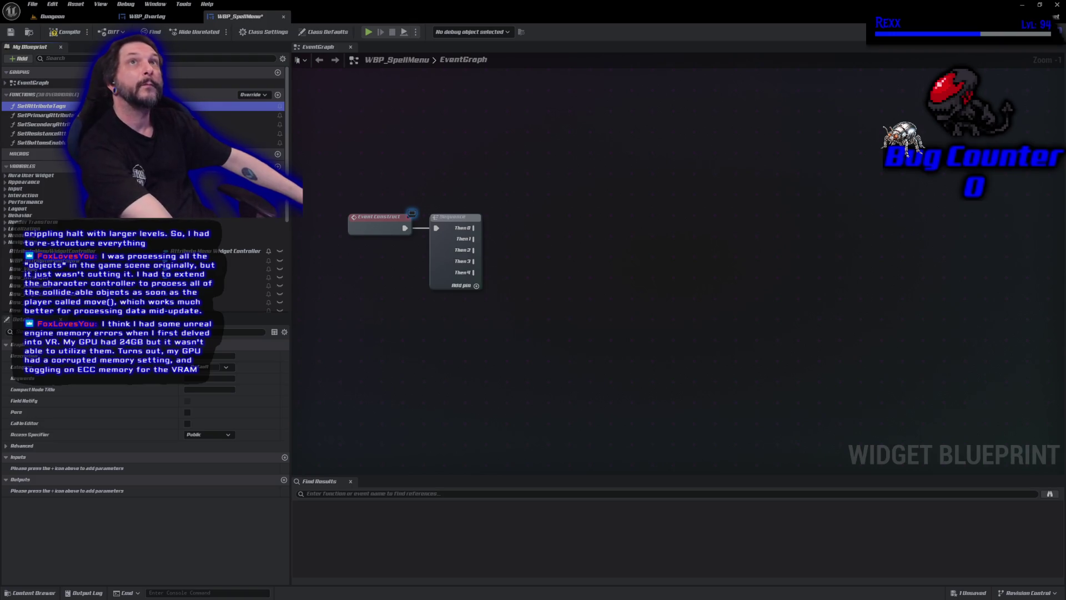
key("Delete")
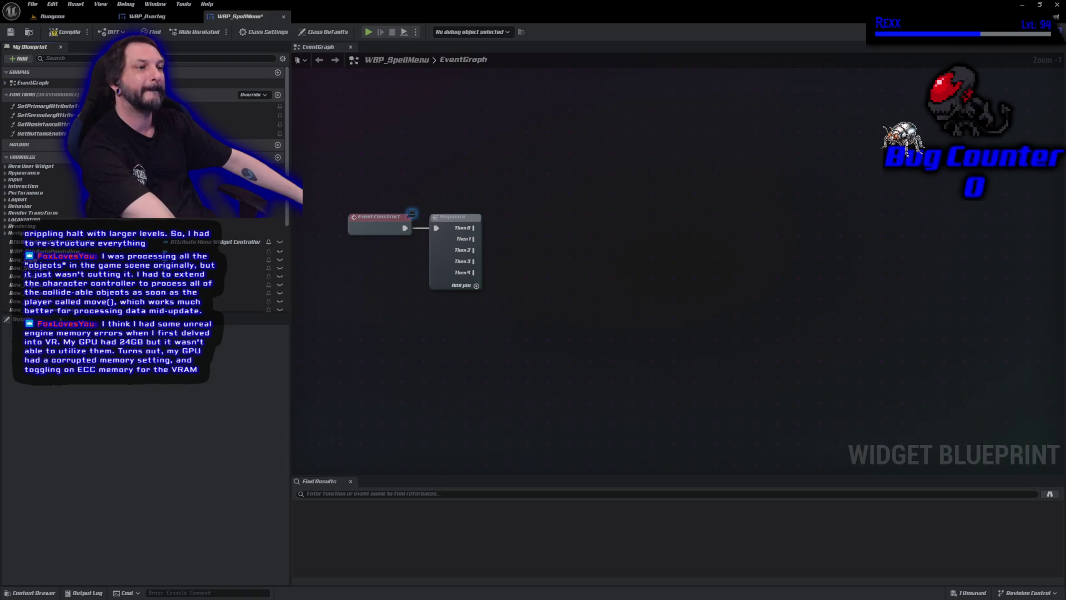
left_click(48, 105)
key("Delete")
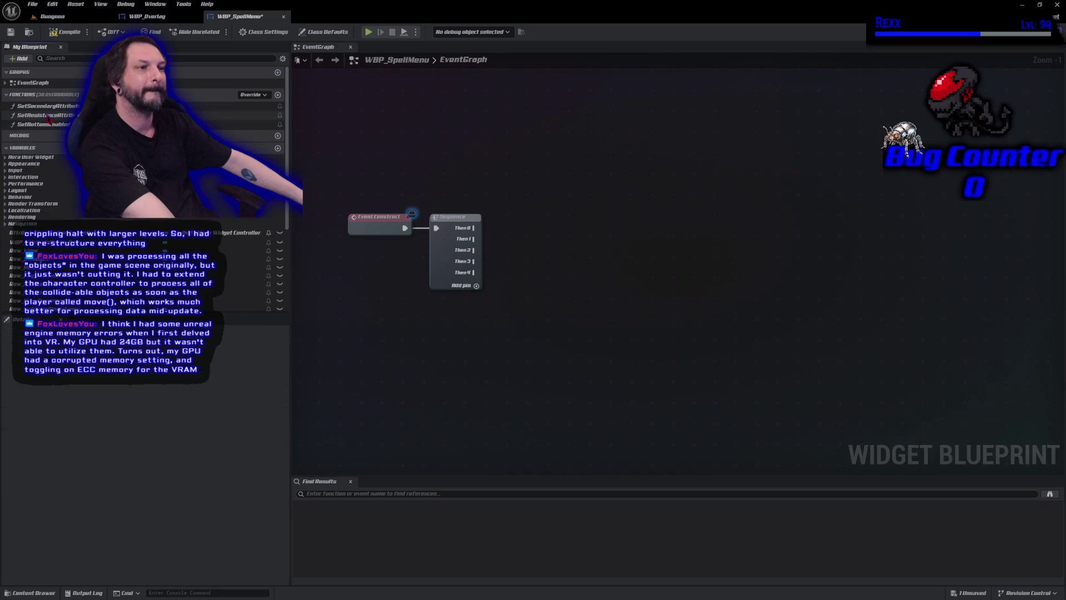
left_click(49, 106)
key("Delete")
left_click(48, 105)
key("Delete")
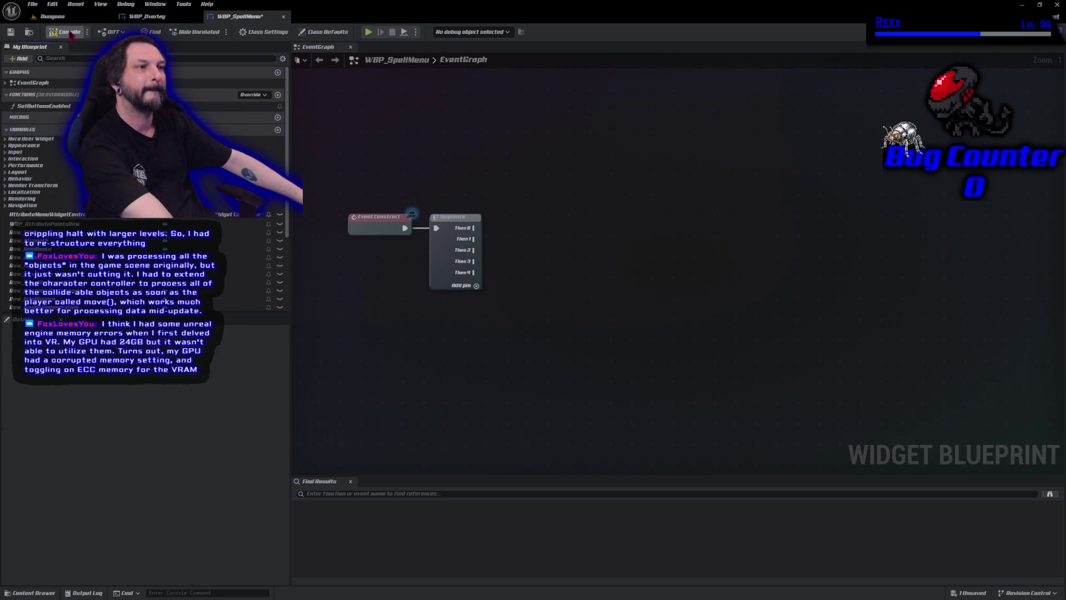
left_click(67, 31)
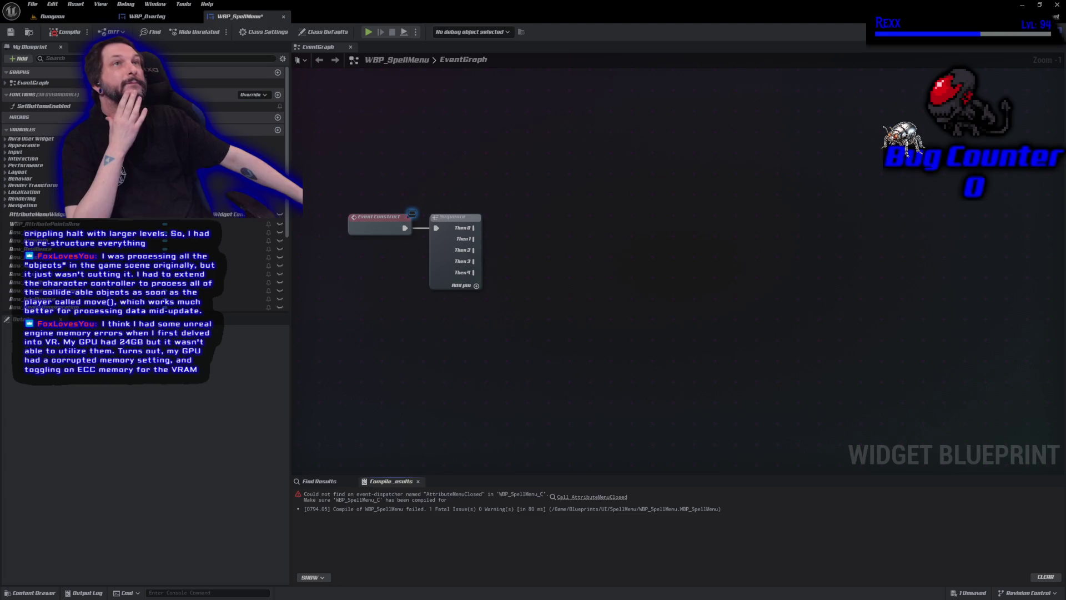
Remove SetButtonsEnabled and the broken AttributeMenuClosed call, recompile cleanly, and open the Designer
left_click(43, 105)
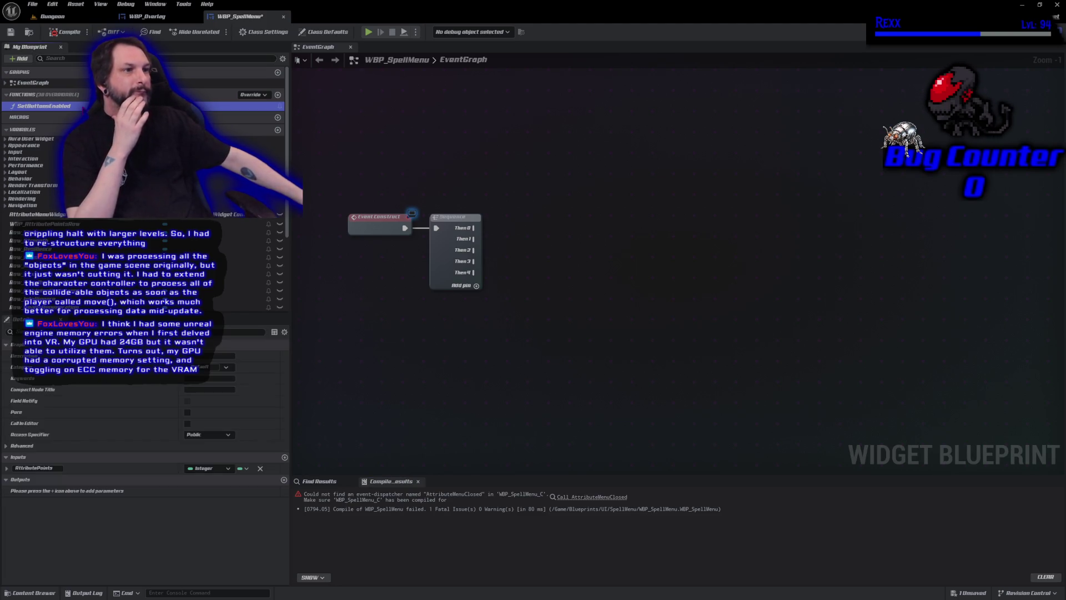
key("Delete")
left_click(63, 32)
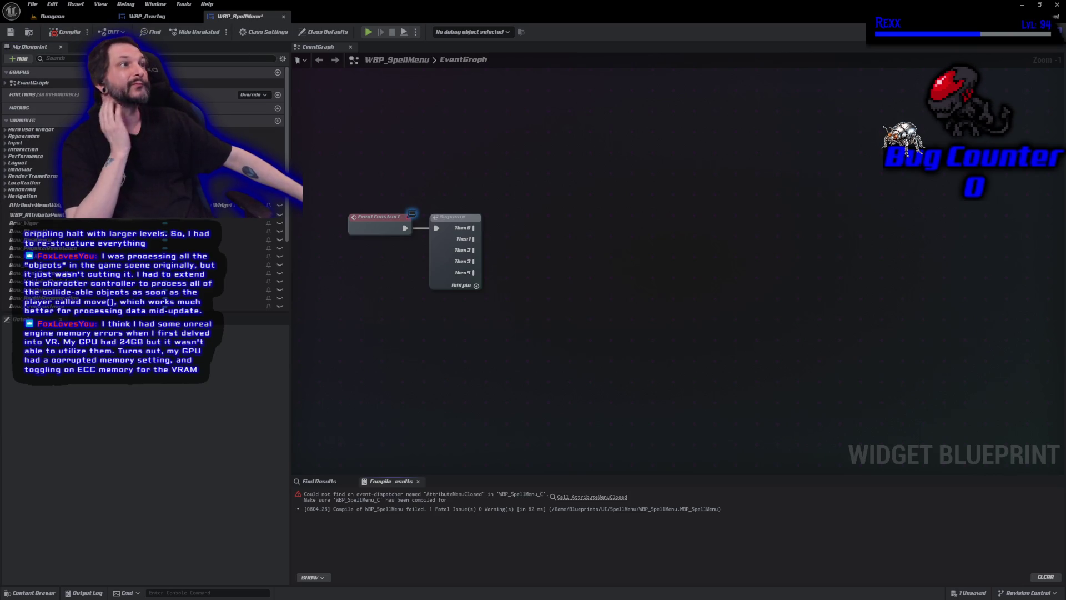
scroll(446, 190, "down", 5)
scroll(455, 309, "up", 6)
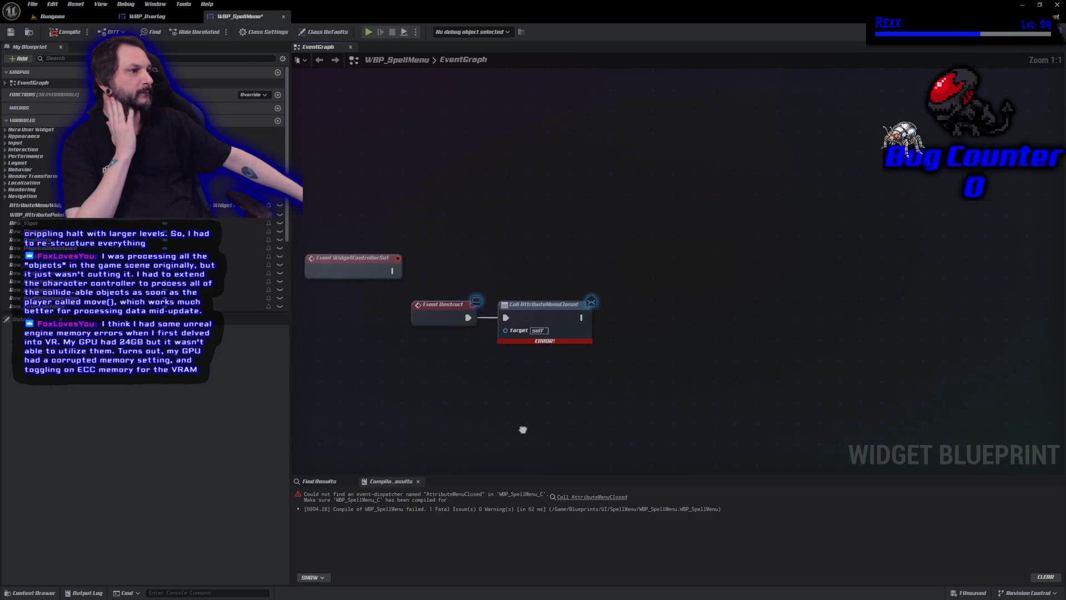
key("Delete")
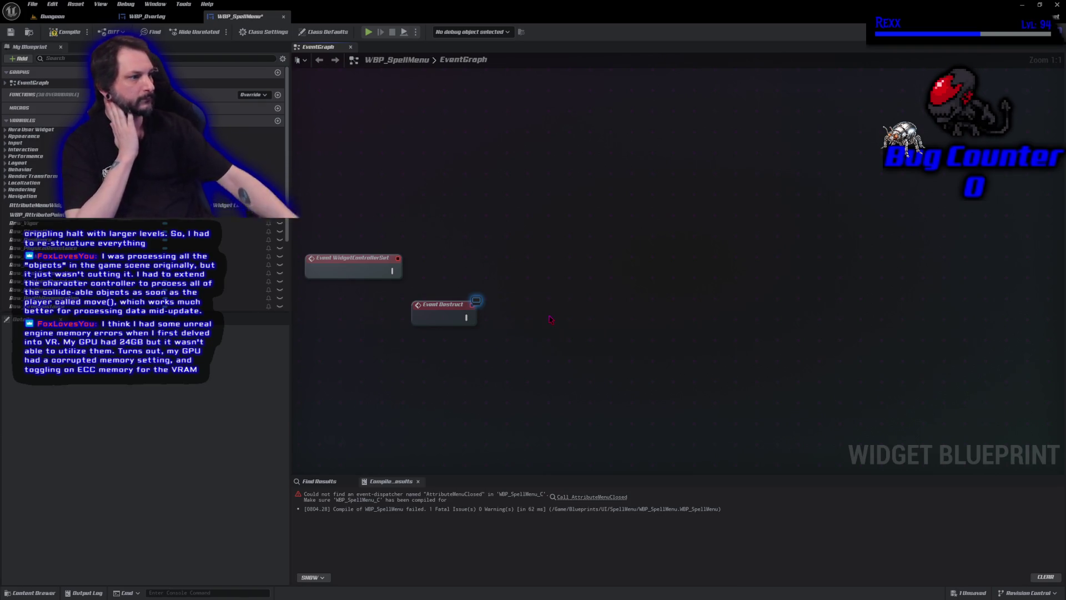
left_click(66, 32)
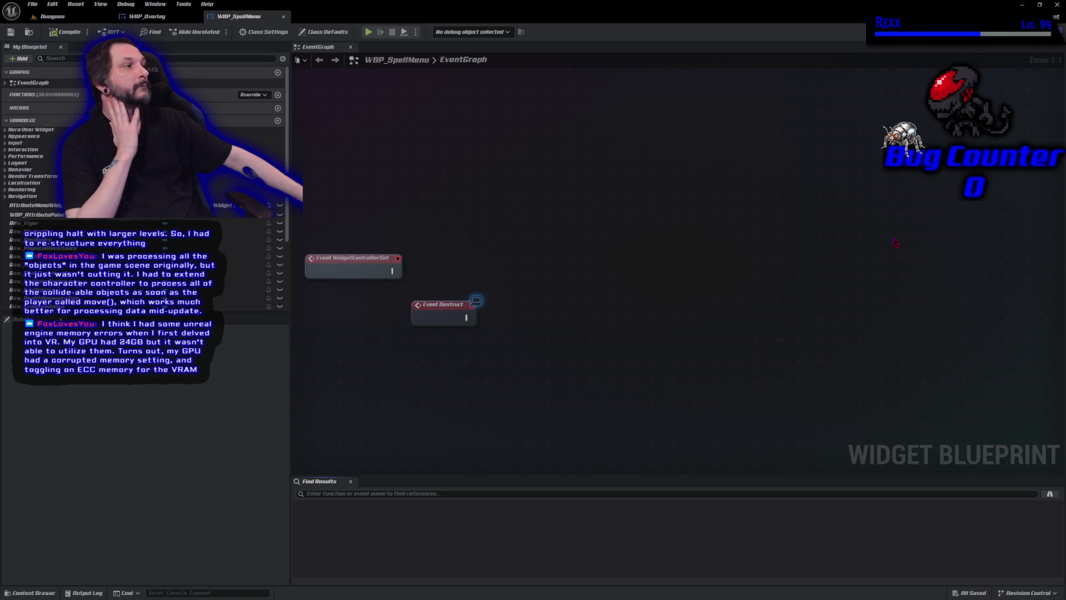
left_click(1027, 31)
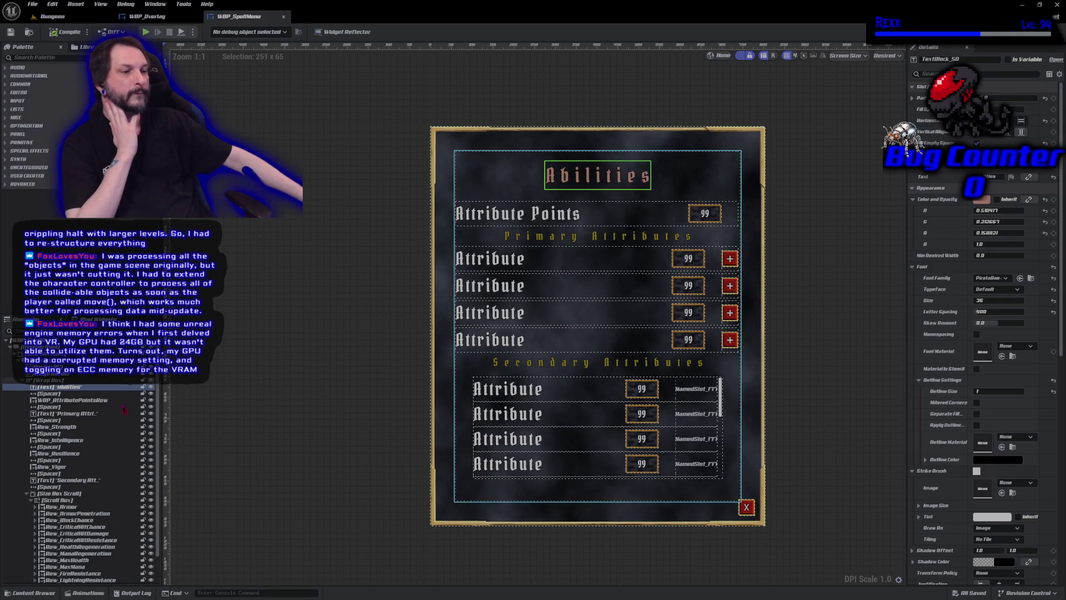
Delete every widget from the Primary Attributes heading down to the close button
left_click(50, 381)
left_click(56, 387)
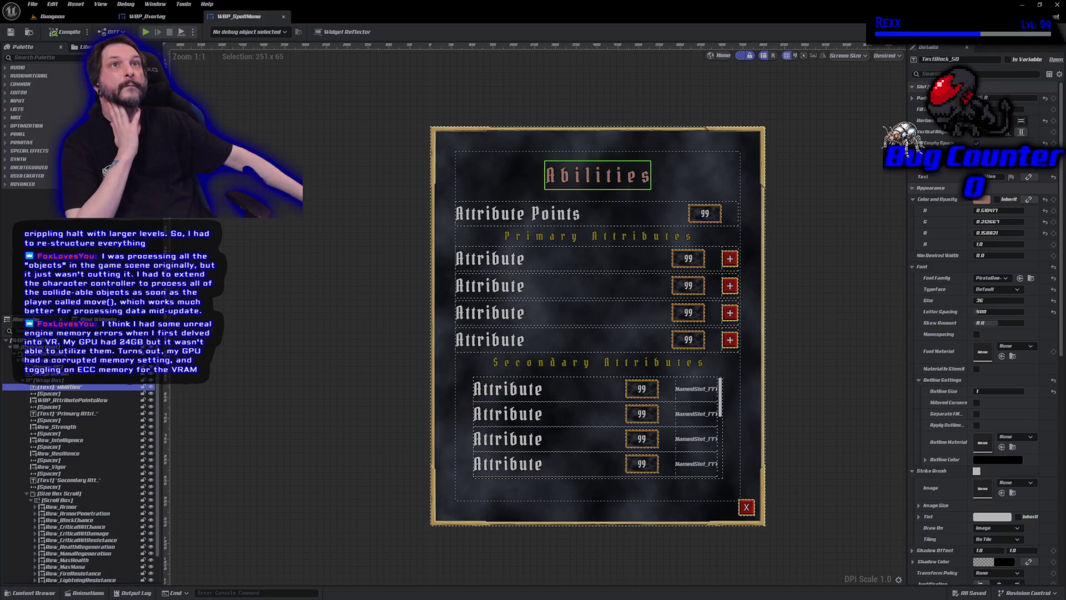
left_click(64, 394)
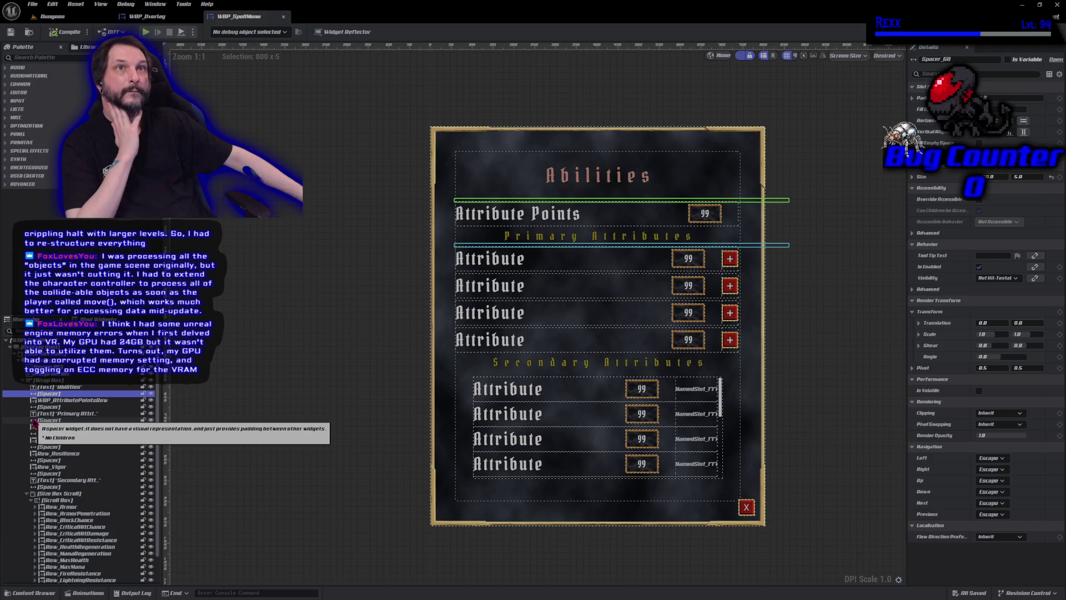
left_click(53, 414)
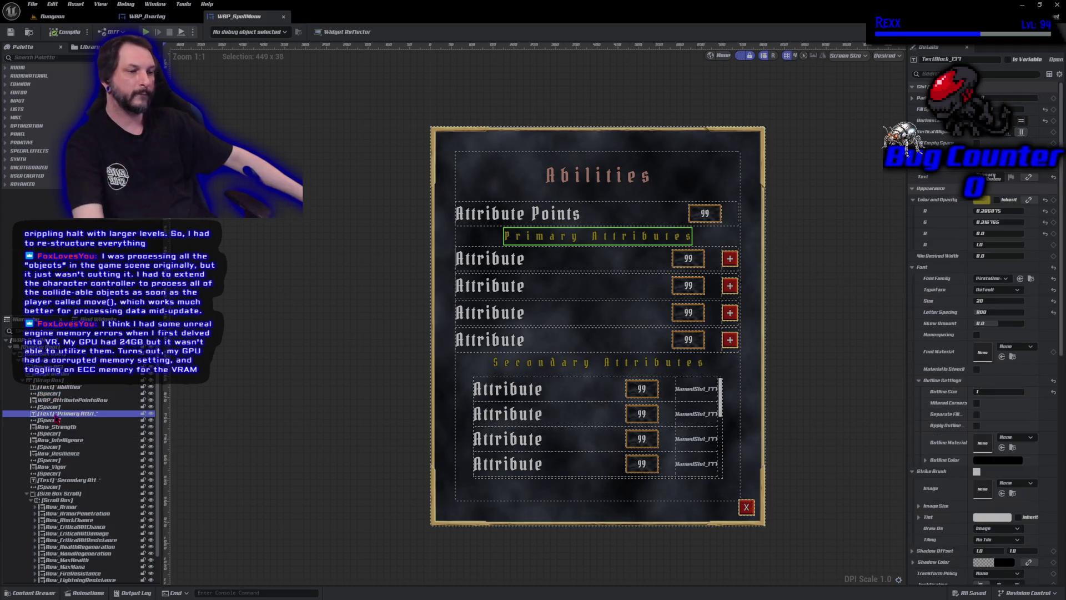
scroll(61, 444, "down", 2)
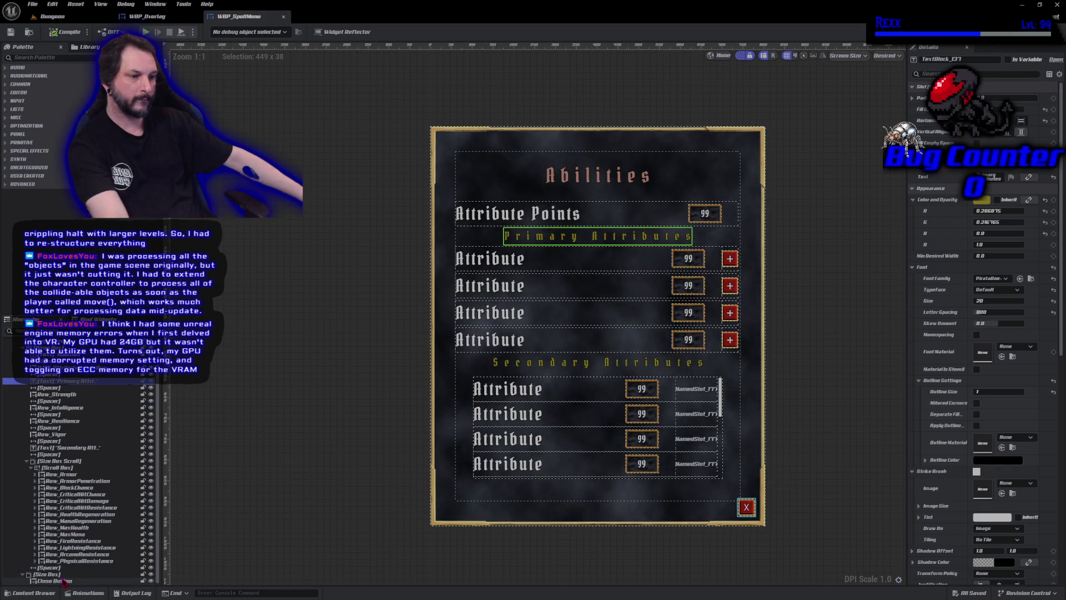
left_click(65, 581, "shift")
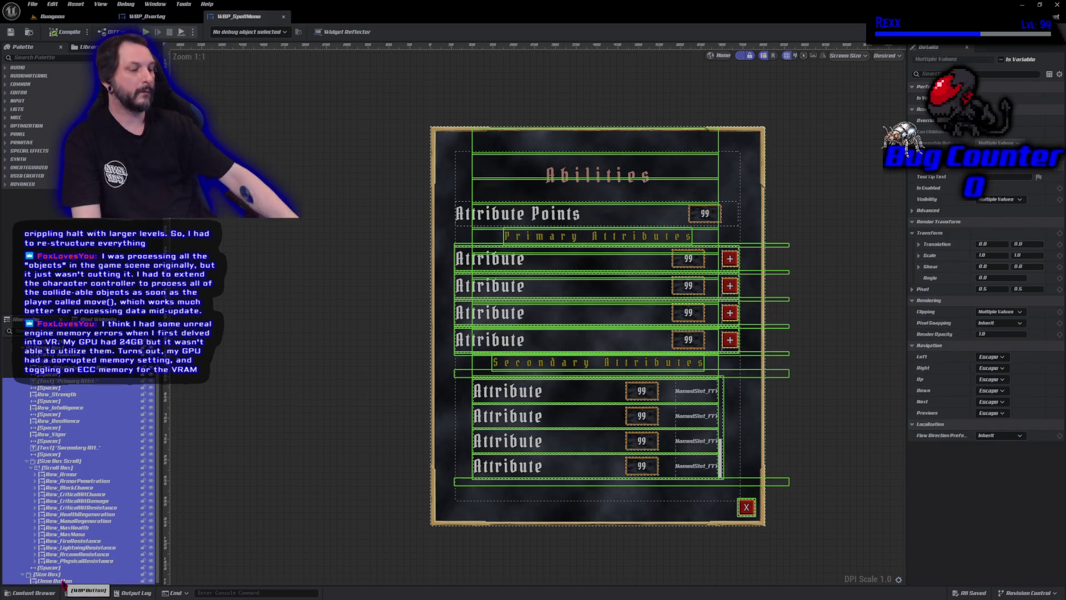
key("Delete")
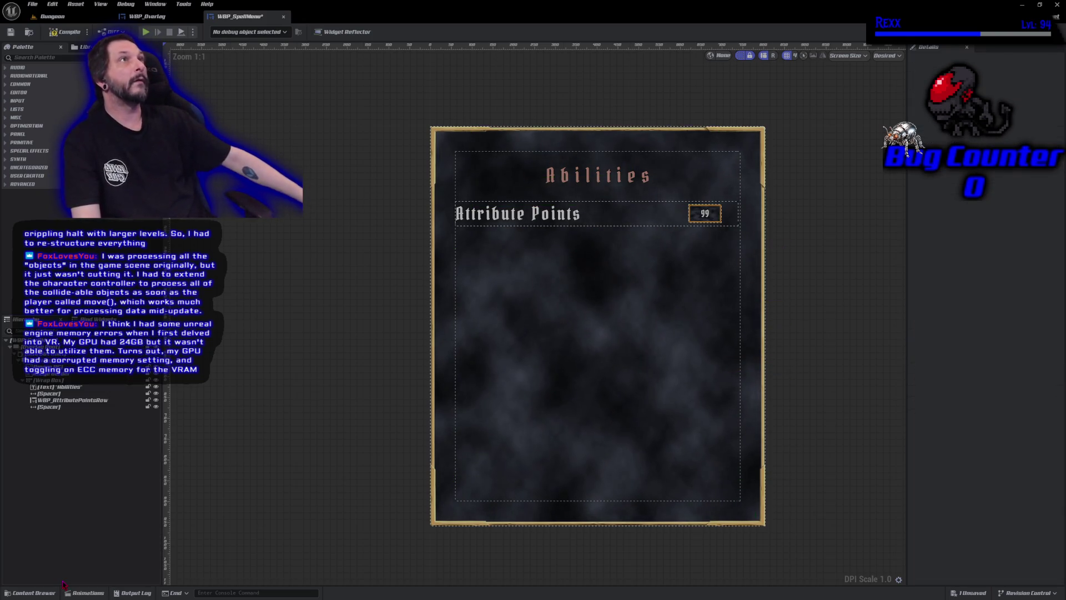
Delete the Attribute Points row and its spacer, then compile the widget
left_click(61, 406)
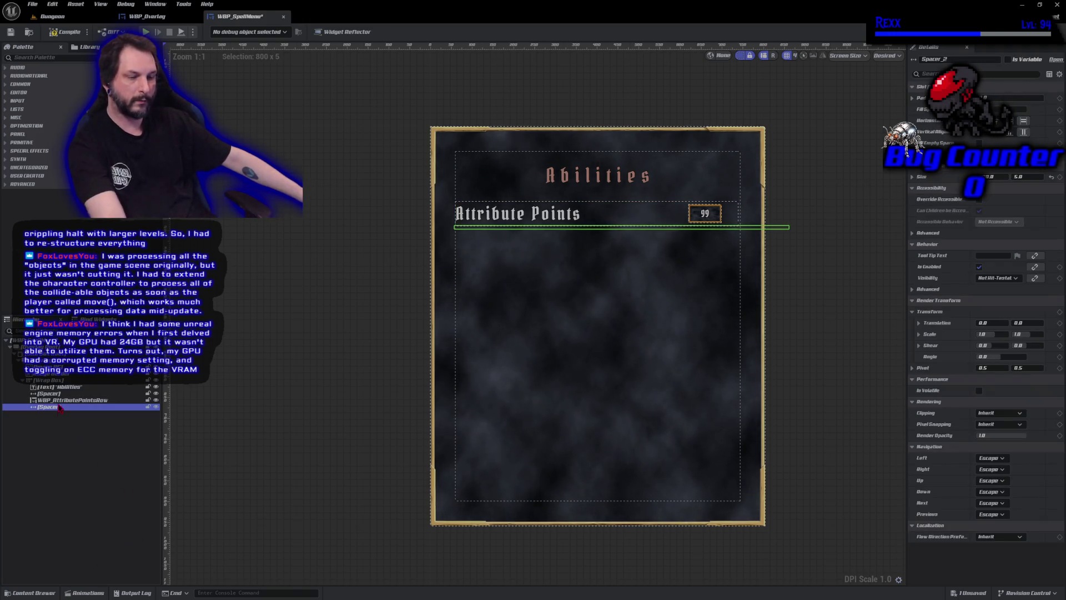
left_click(59, 400, "ctrl")
key("Delete")
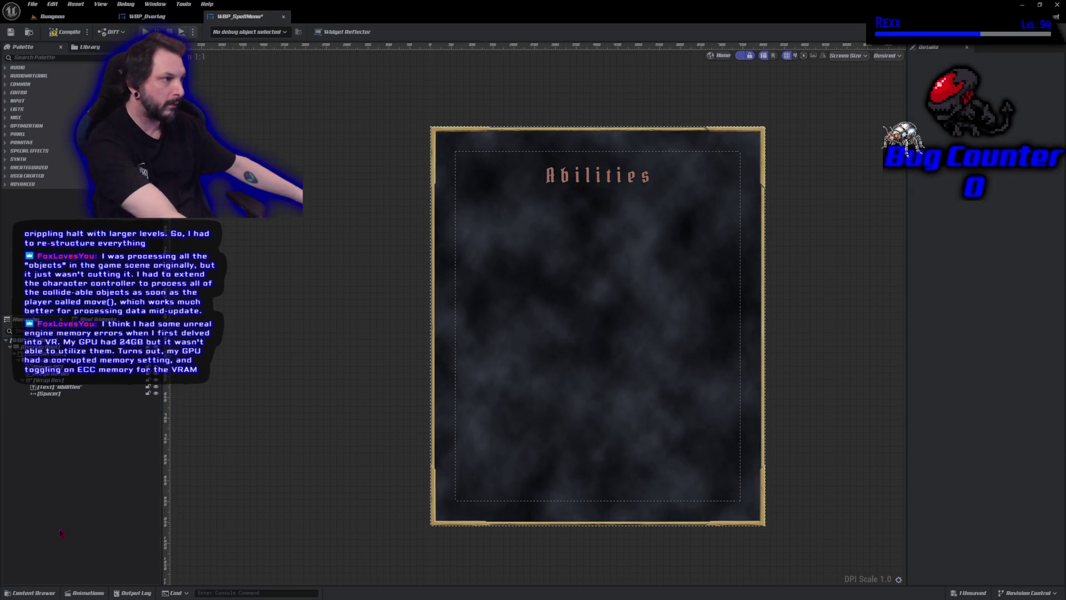
left_click(62, 33)
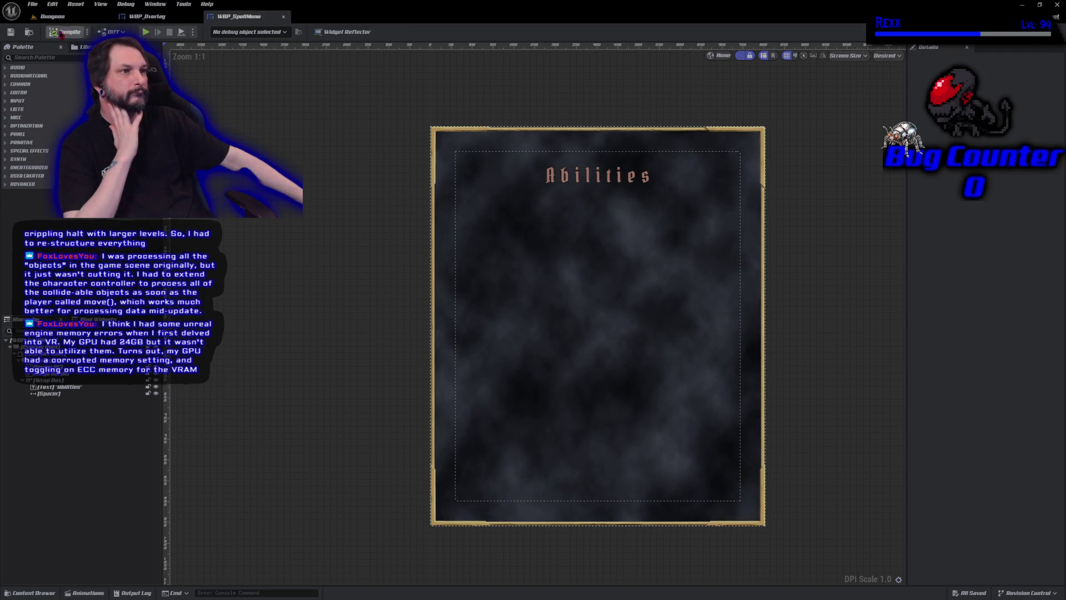
Briefly check the Dungeon level, then return to the WBP_SpellMenu designer
left_click(64, 18)
left_click(239, 16)
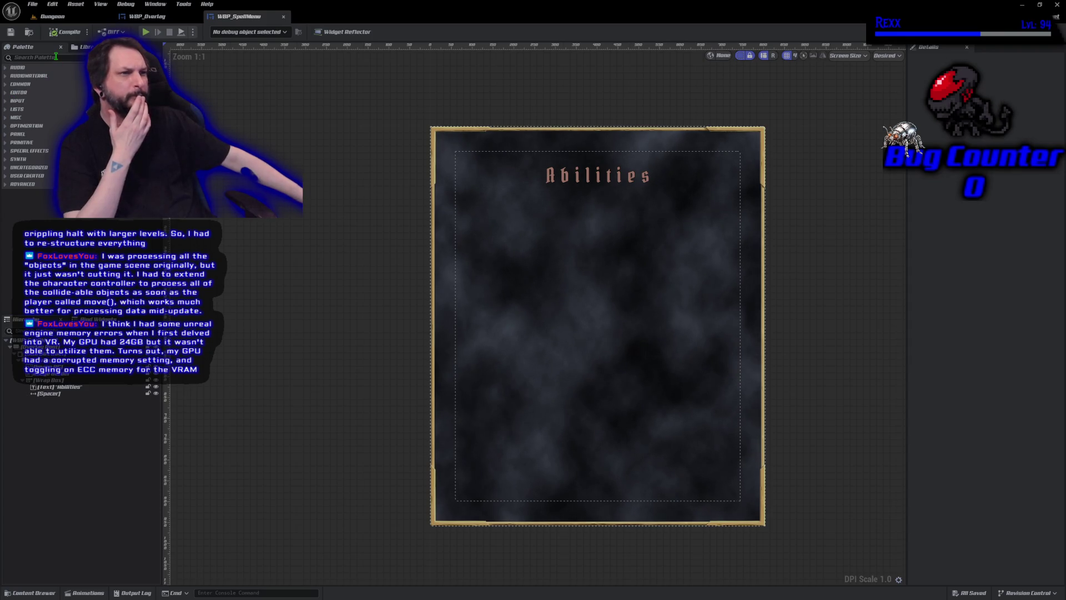
left_click(56, 56)
Place a Horizontal Box from the Palette ('hor') under the Spacer and compile
type("hor")
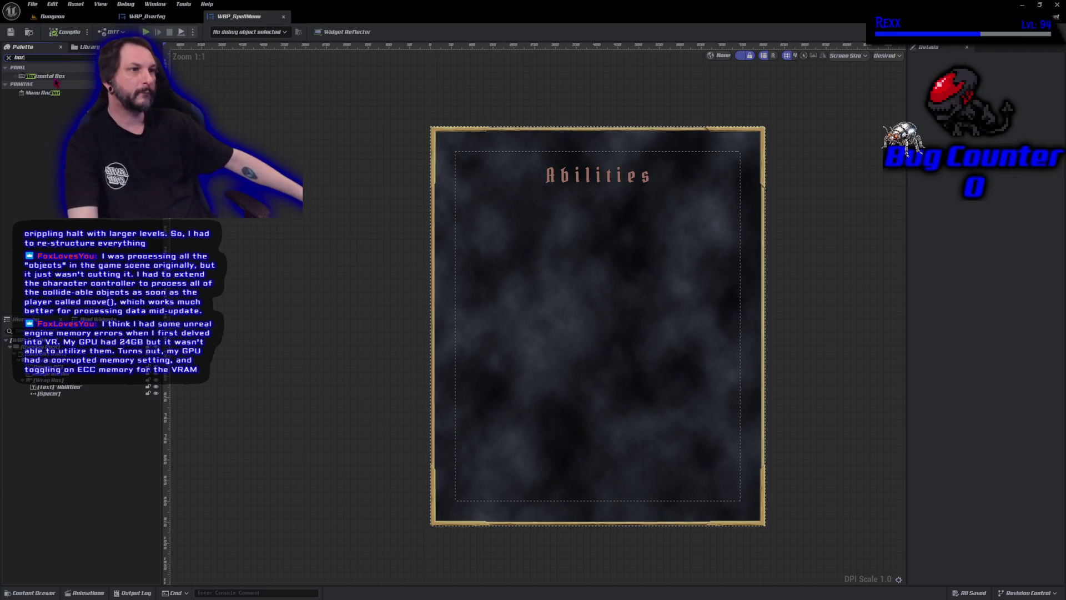
left_click(56, 80)
mouse_move(56, 77)
left_mouse_down()
mouse_move(72, 409)
mouse_move(58, 402)
left_mouse_up()
left_click(57, 401)
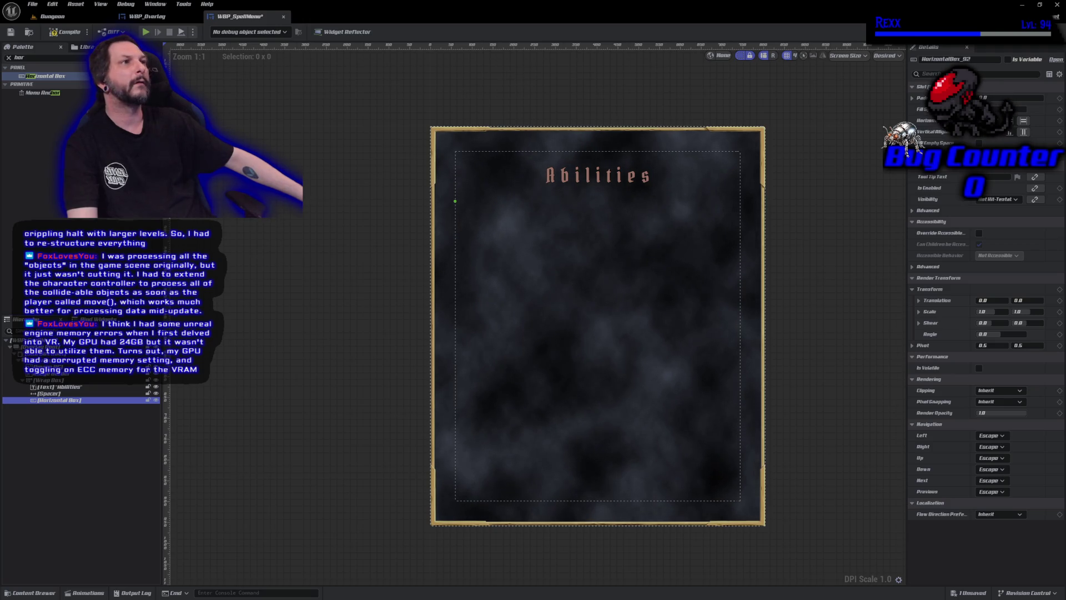
left_click(72, 35)
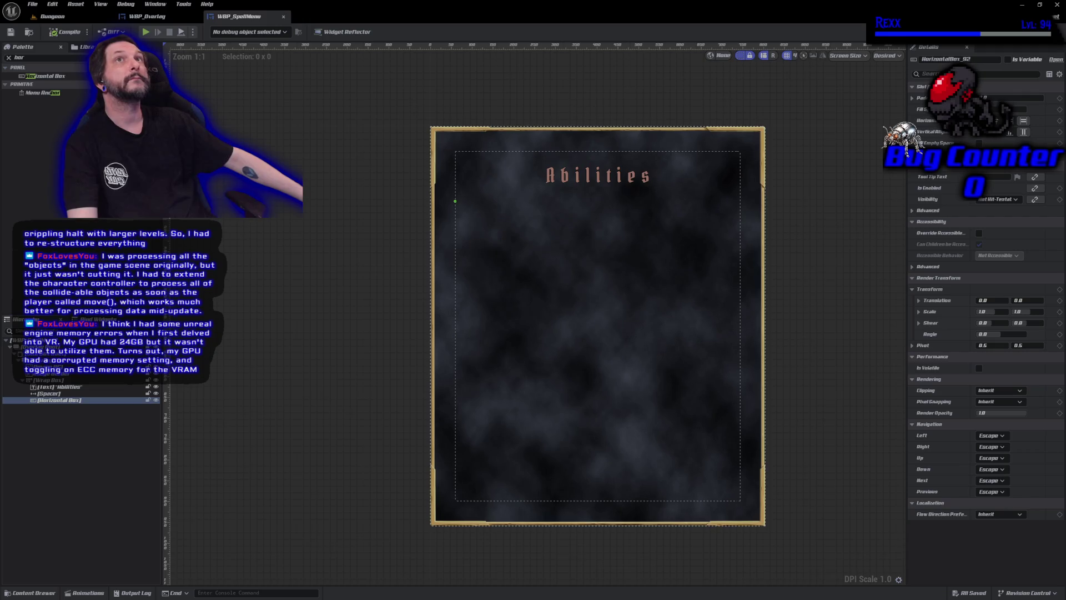
Drop a Wrap Box ('wrap') into the Horizontal Box and paste a second copy alongside it
left_click(40, 57)
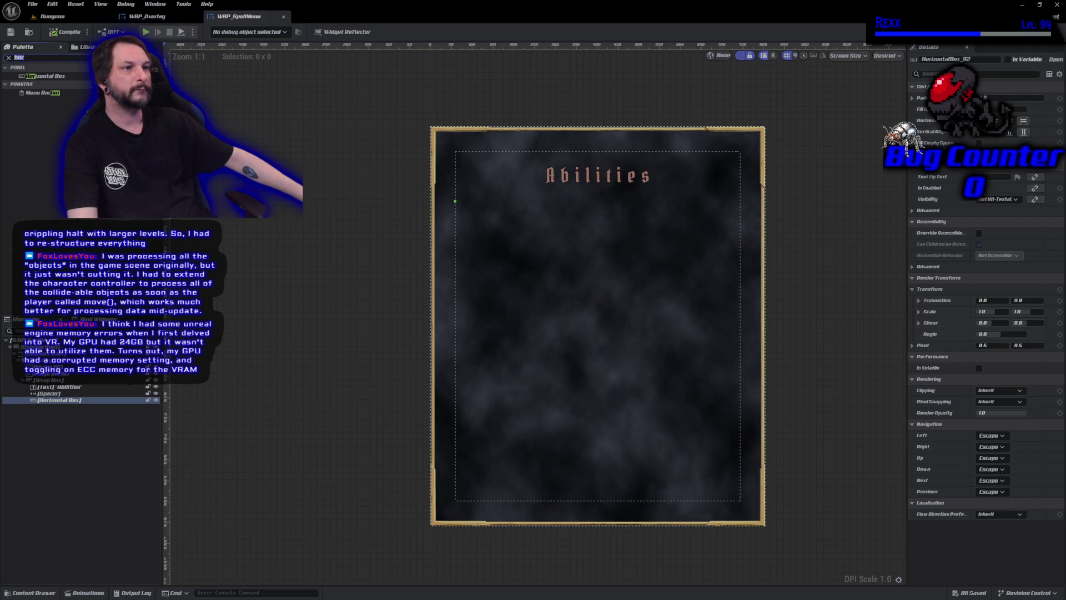
type("wrap")
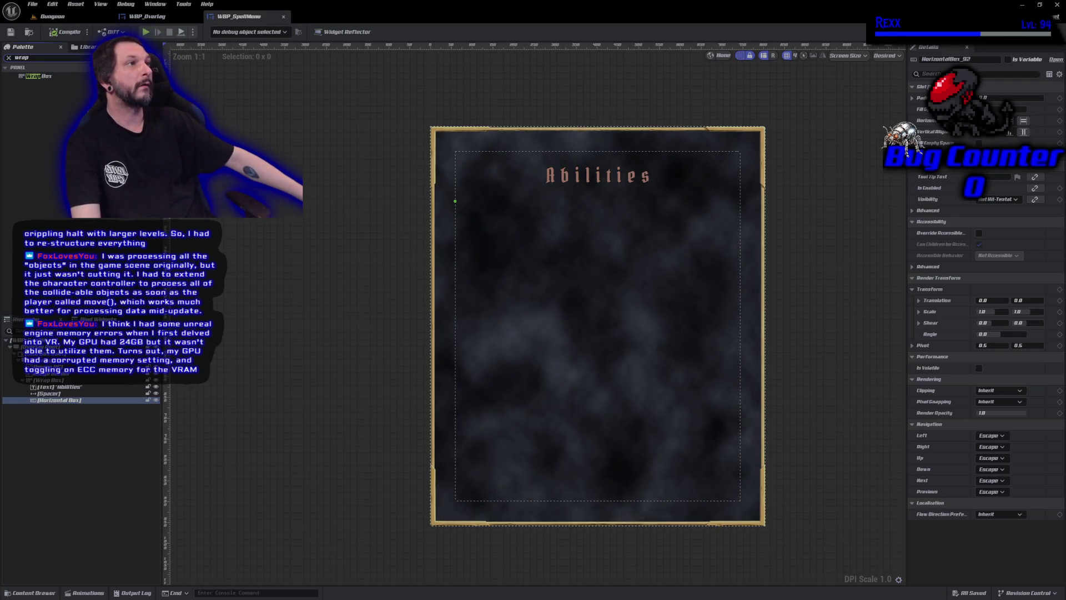
mouse_move(66, 72)
left_mouse_down()
mouse_move(57, 421)
mouse_move(57, 401)
left_mouse_up()
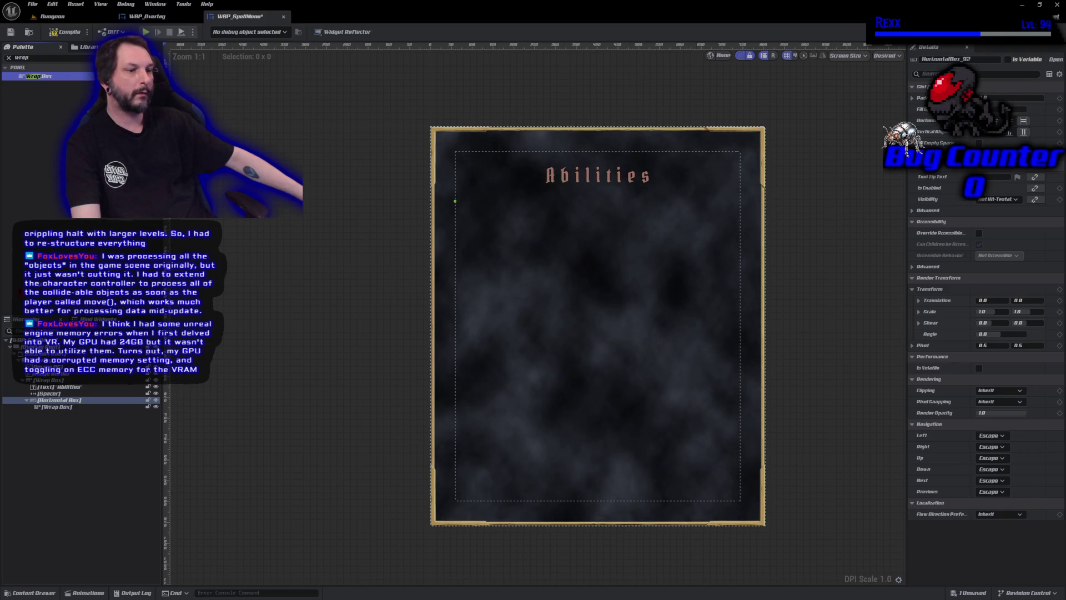
key("ctrl+v")
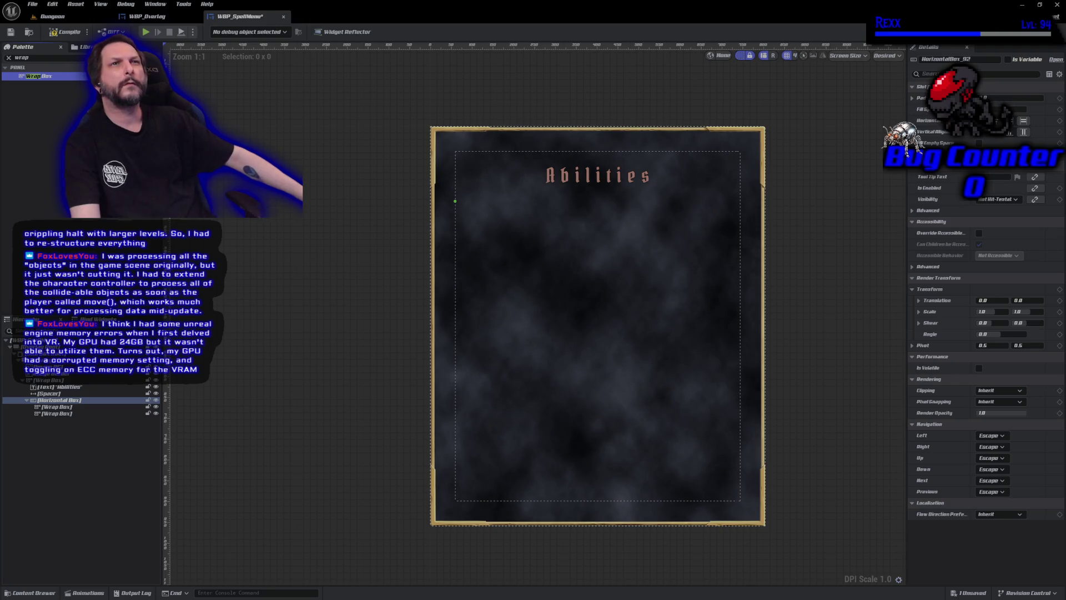
Rename the Horizontal Box to 'Horizontal Box Root' and save with Ctrl+S
left_click(82, 400)
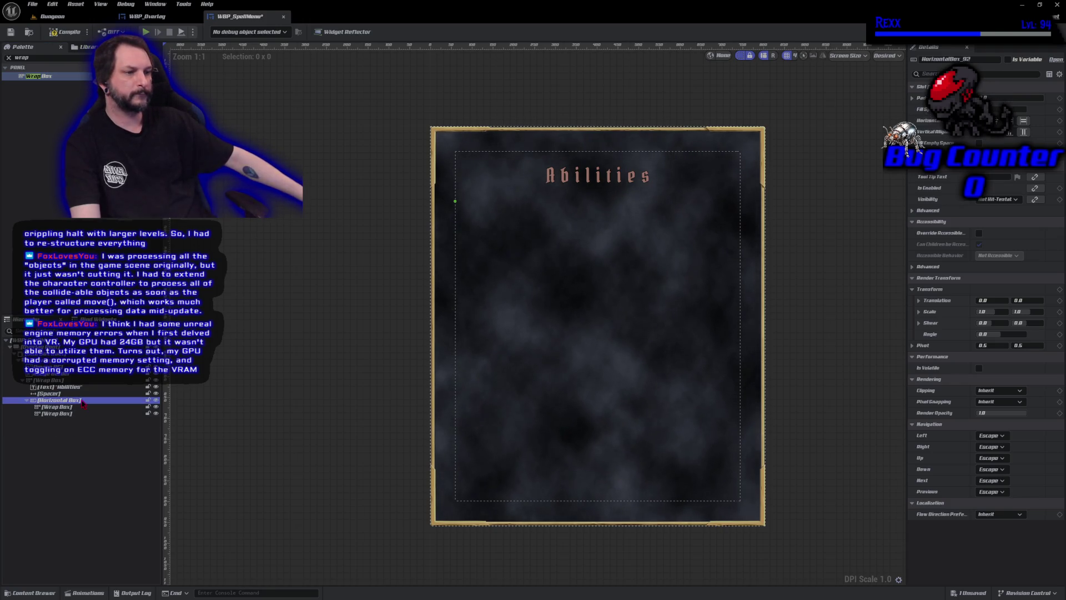
left_click(82, 401)
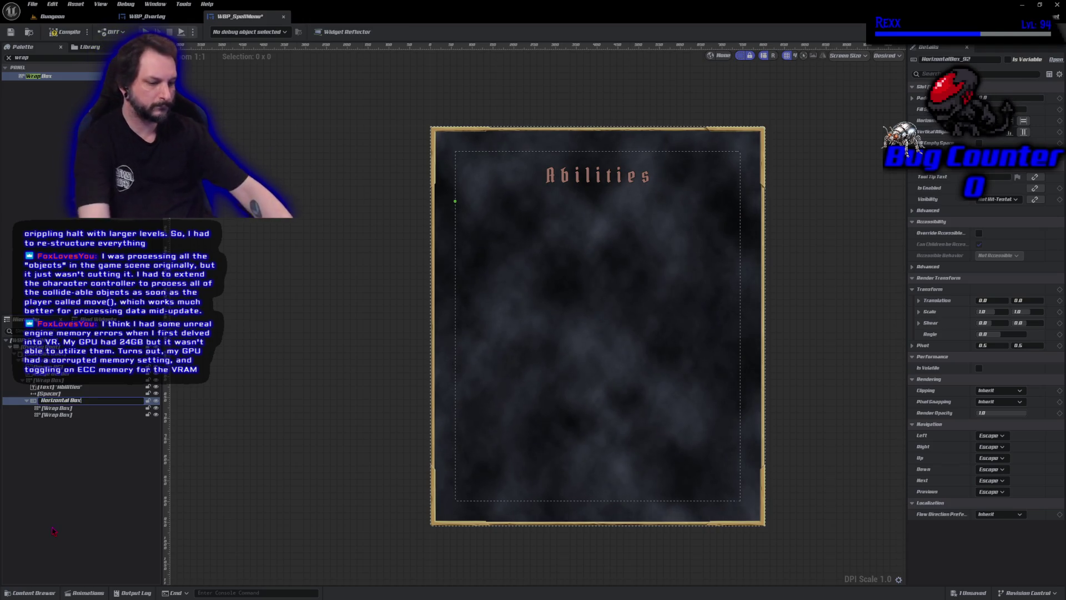
type(" Root")
key("Return")
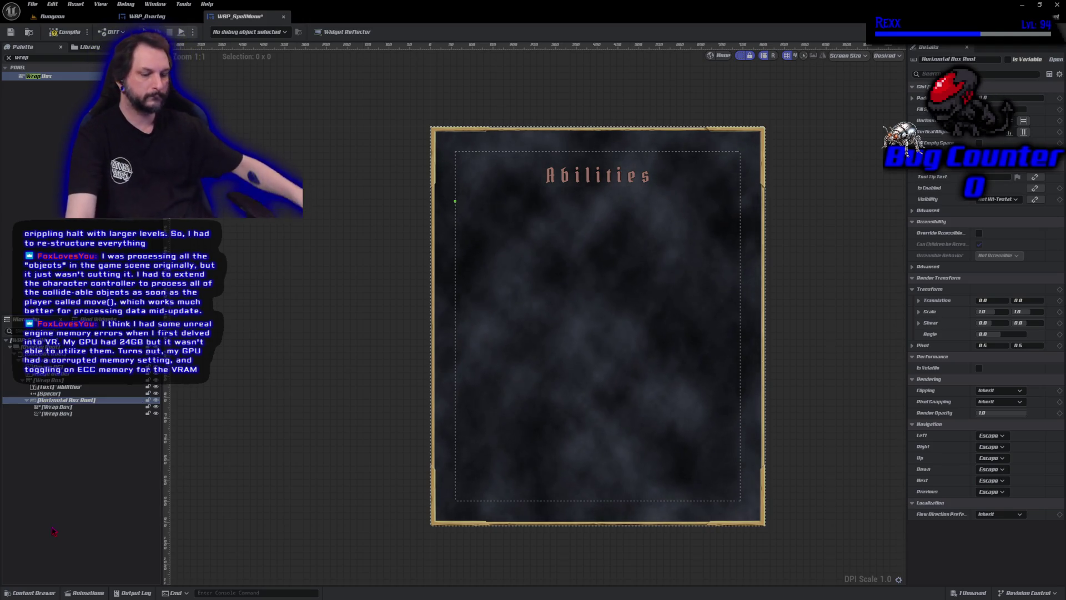
key("ctrl+s")
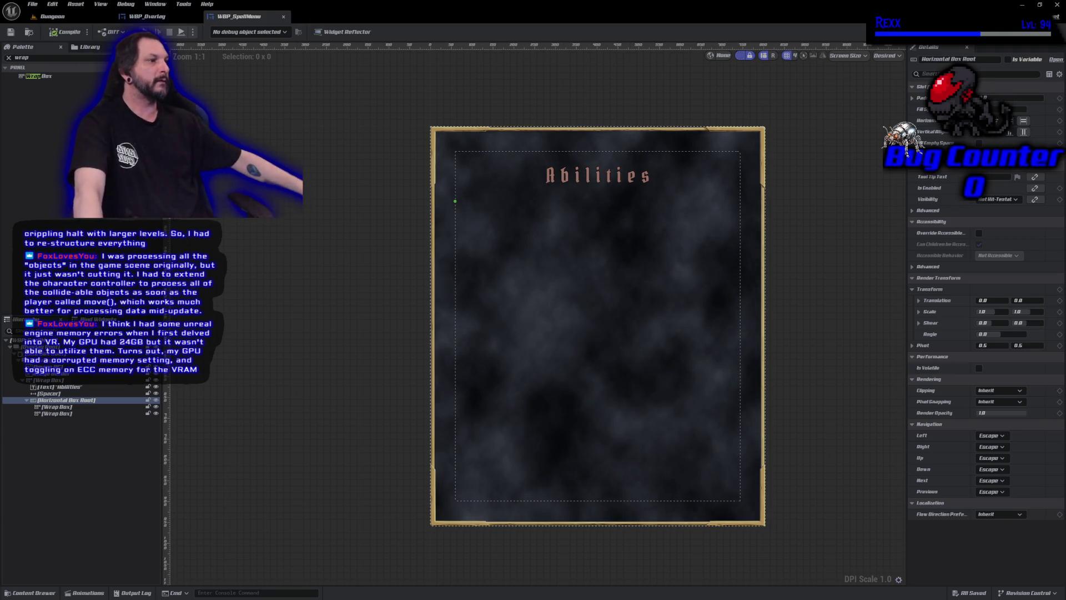
left_click(454, 364)
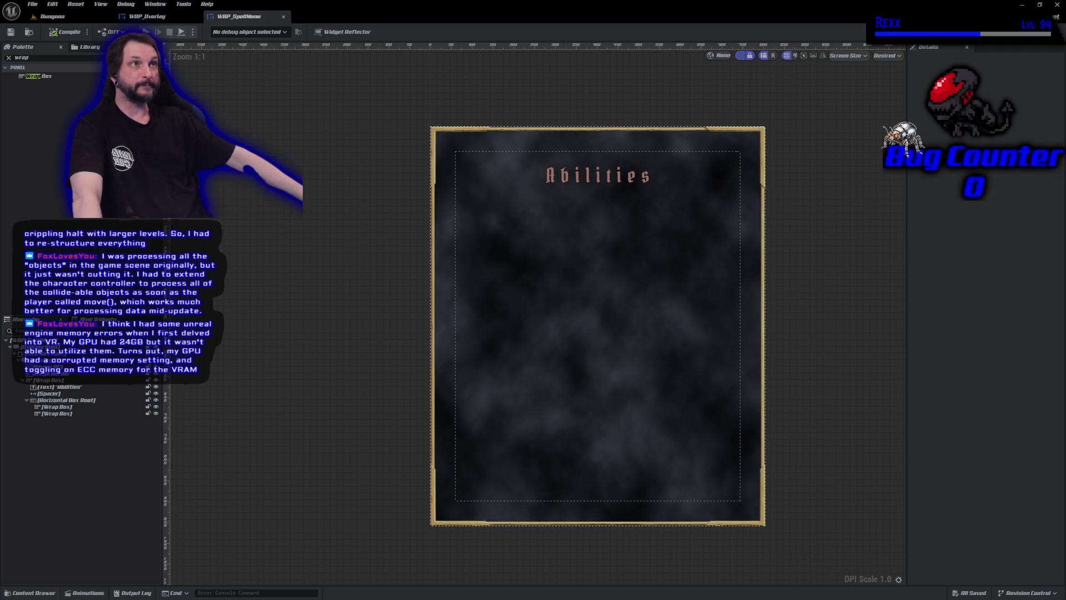
left_click(56, 407)
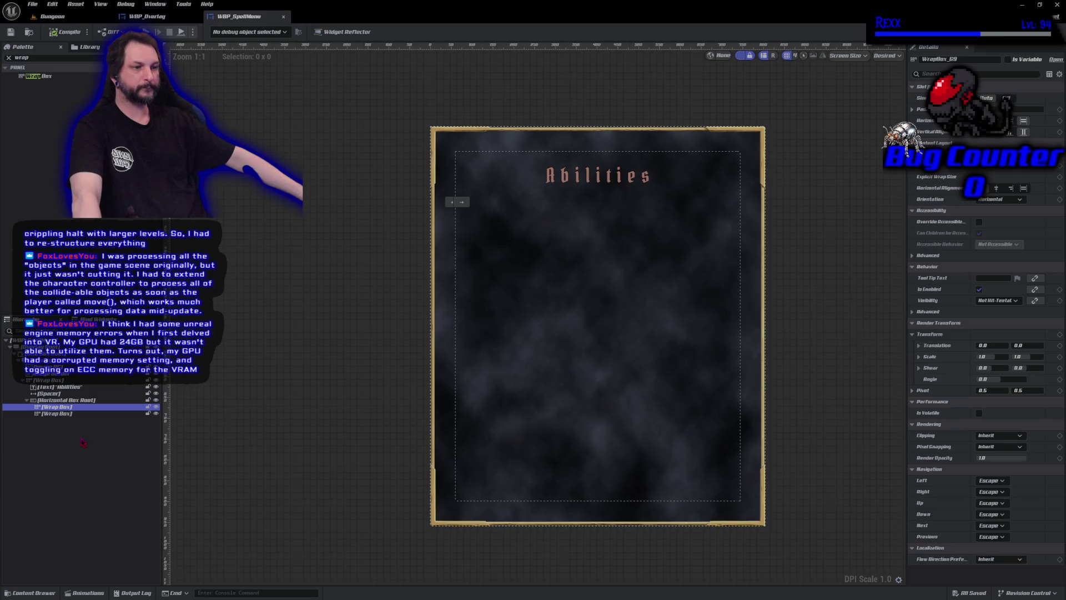
Append _TreeSide and _DescriptionSide to the first and second Wrap Box names, then save
key("F2")
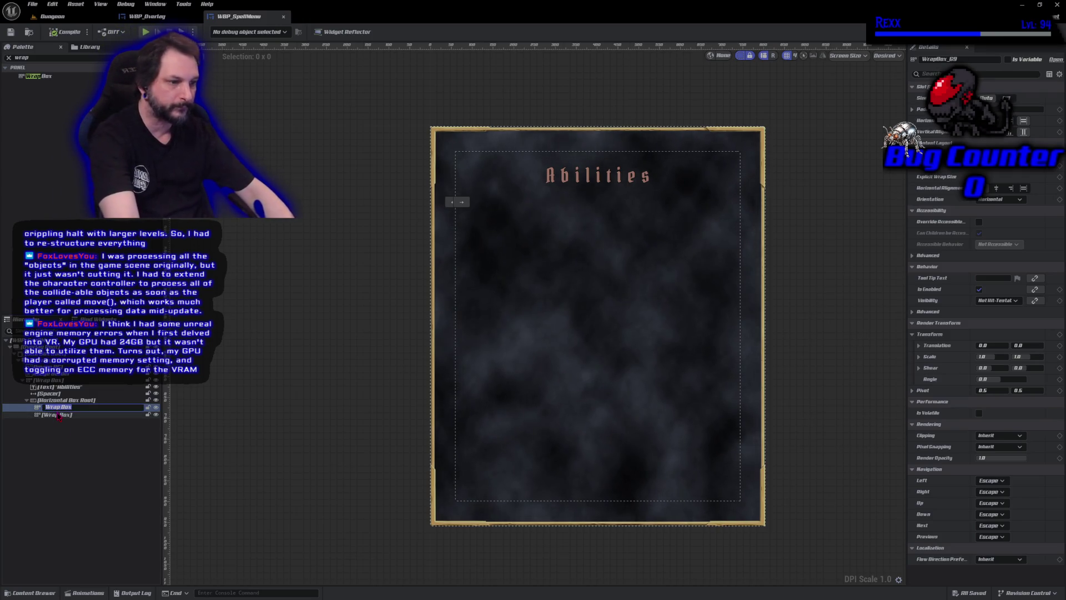
key("End")
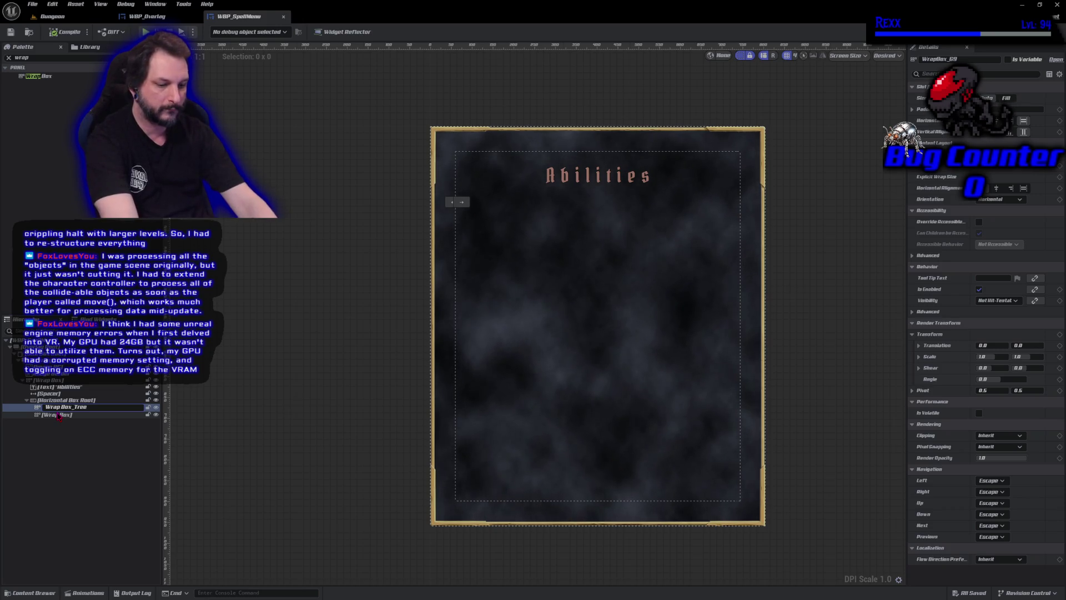
key("Return")
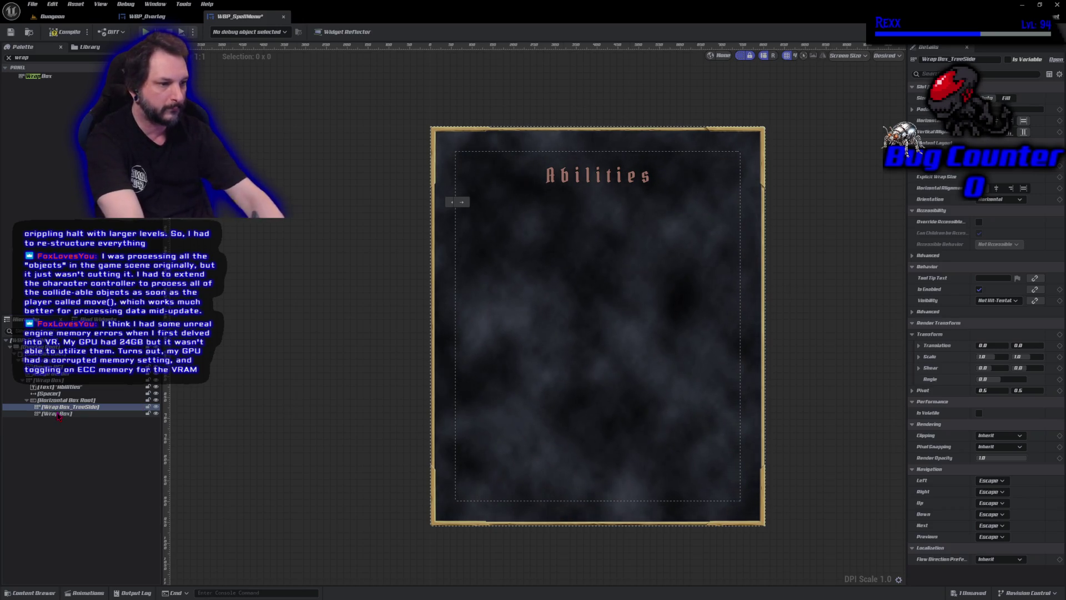
left_click(59, 414)
key("F2")
key("End")
type("_Descr")
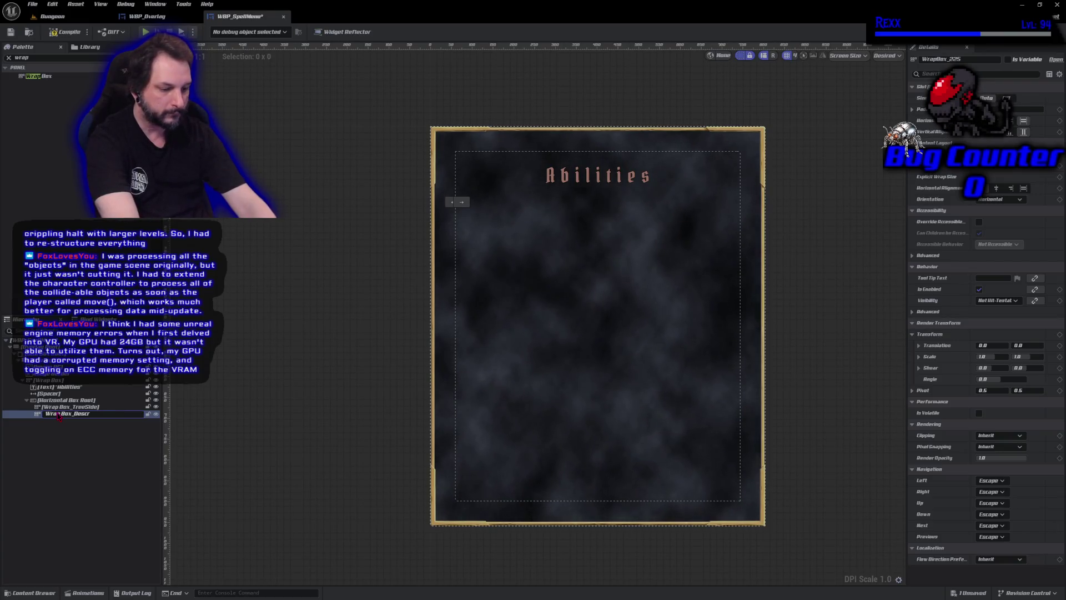
type("iptiotionSide")
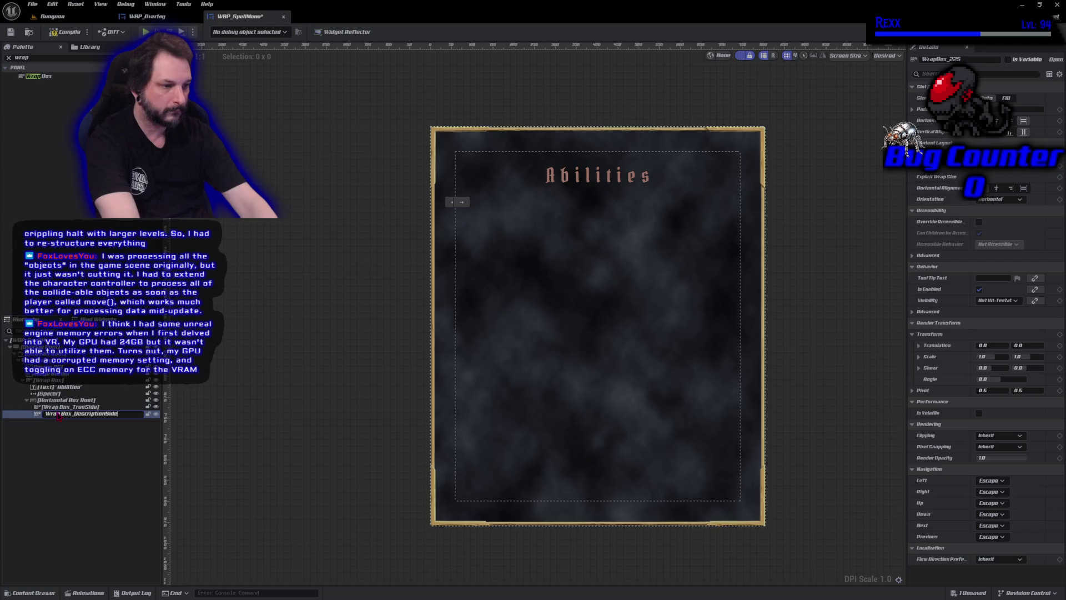
key("Return")
key("ctrl+s")
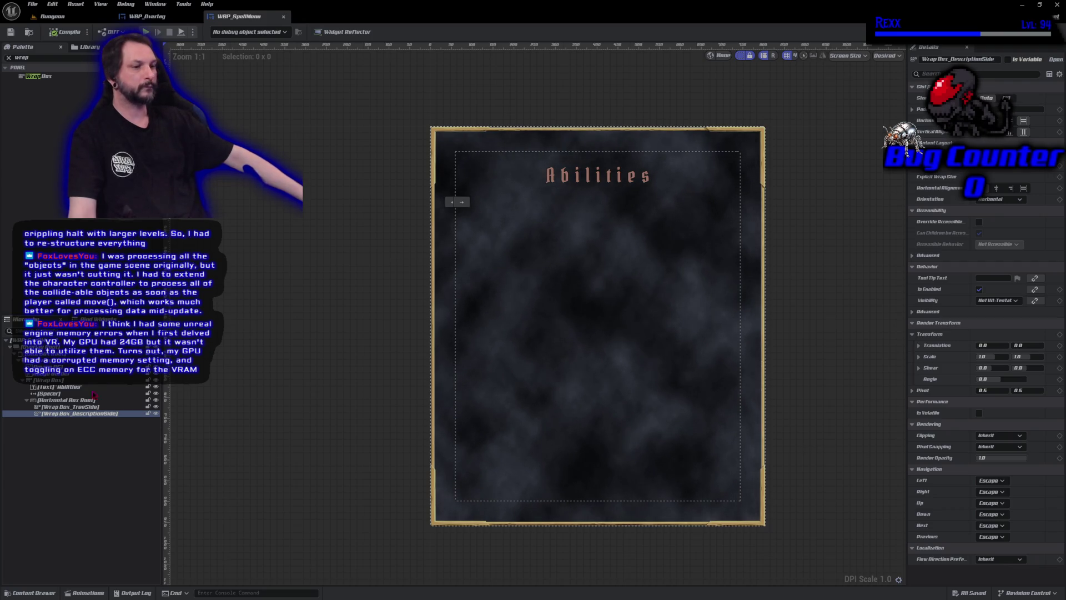
left_click(101, 408)
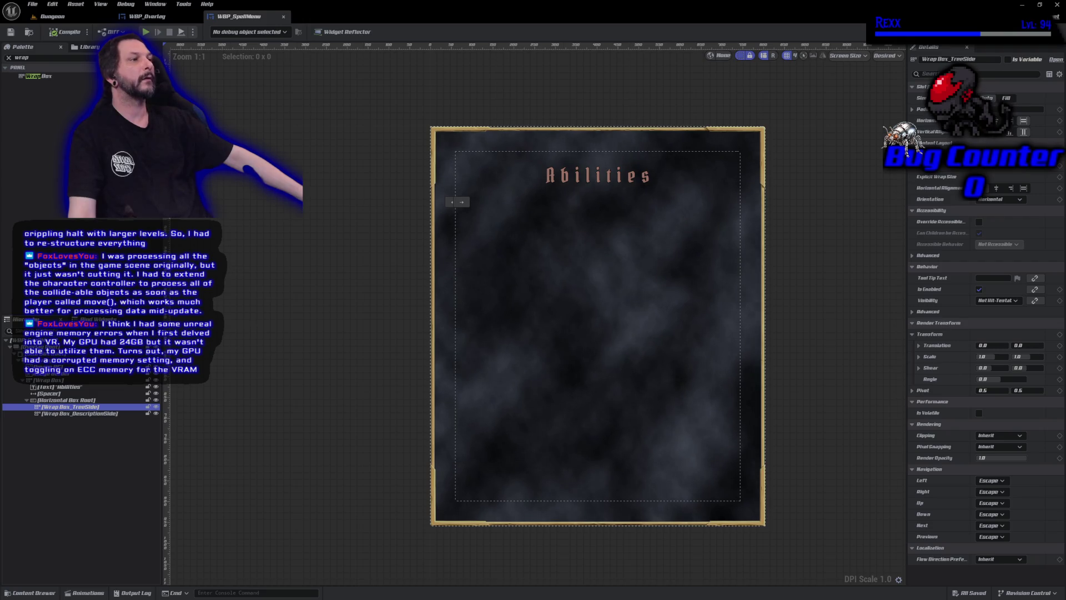
Copy the offensive tree, passive tree and equipped spell row from WBP_Overlay into Wrap Box_TreeSide
left_click(167, 16)
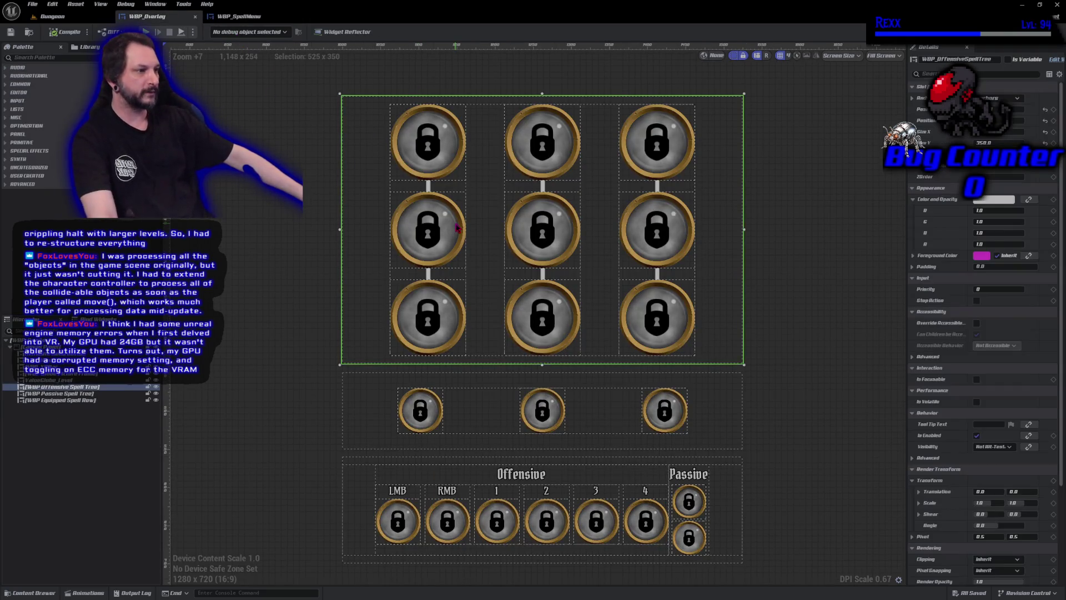
left_click(418, 404, "ctrl")
left_click(399, 505, "ctrl")
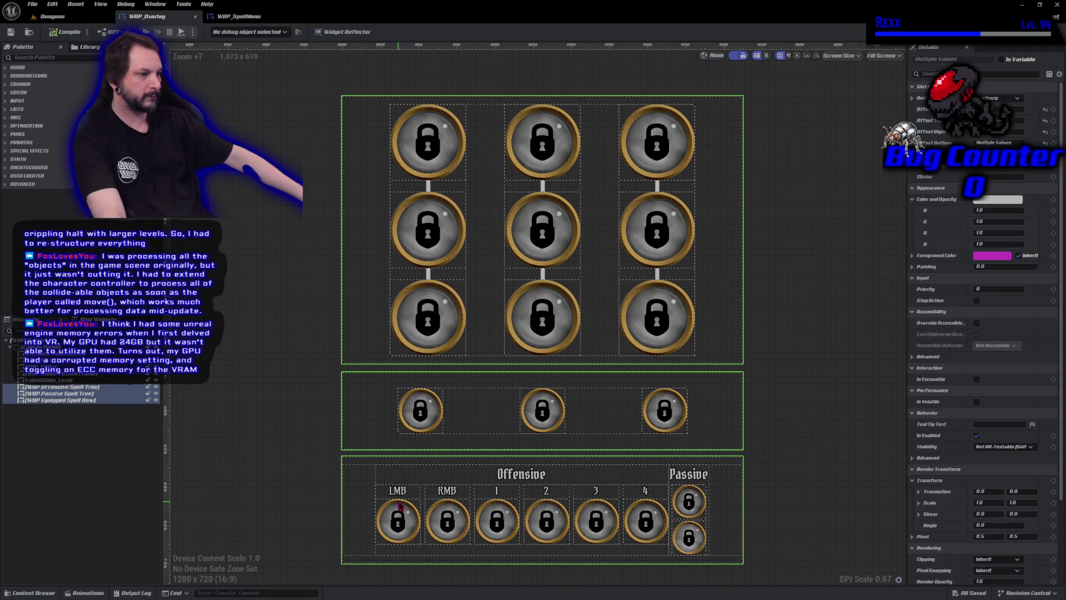
left_click(252, 18)
left_click(89, 407)
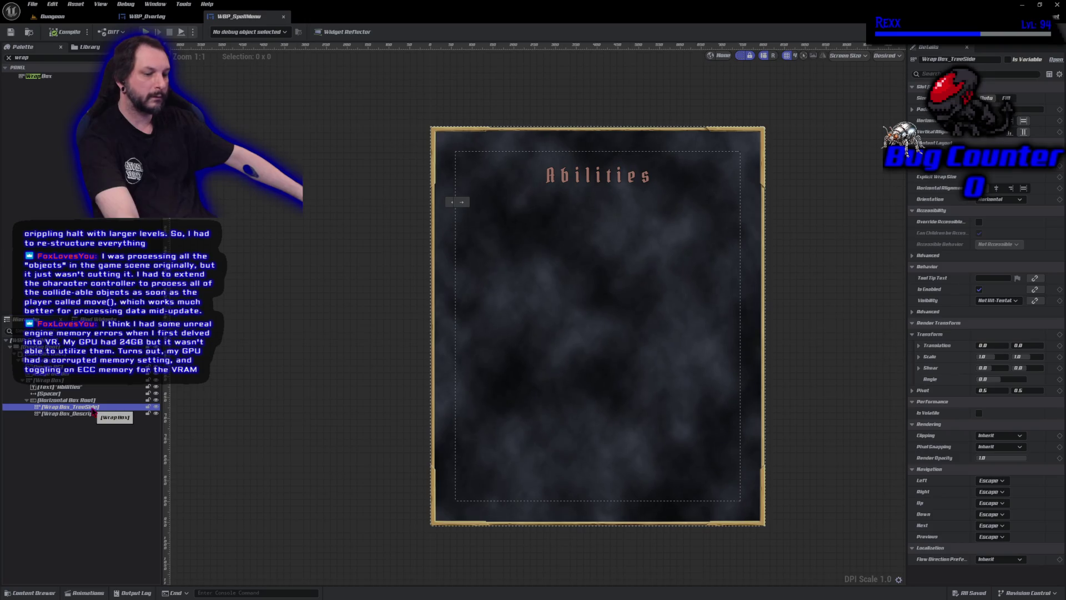
key("ctrl+v")
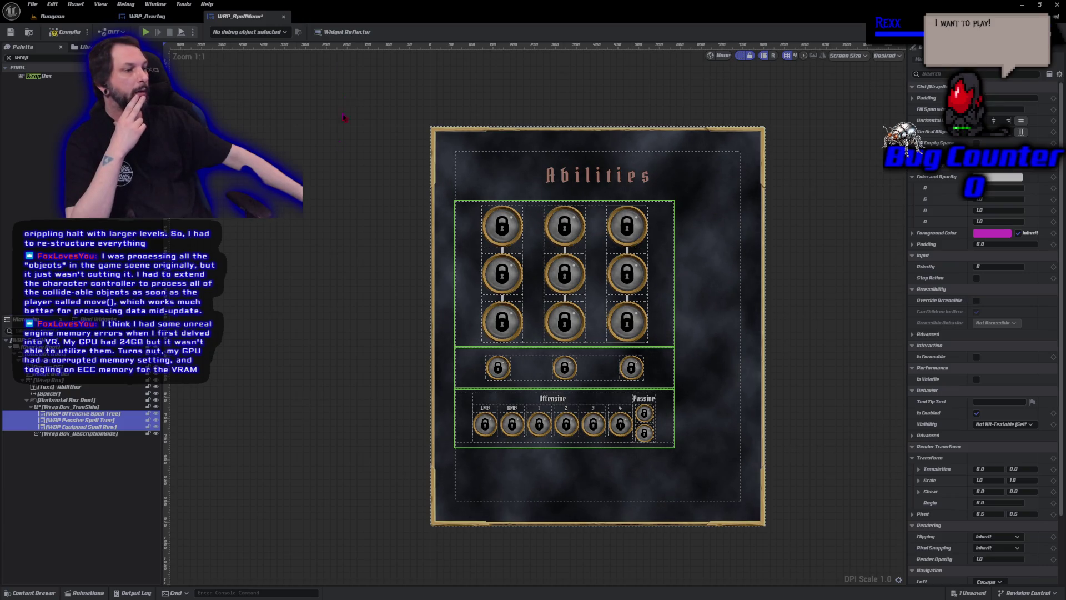
left_click(119, 499)
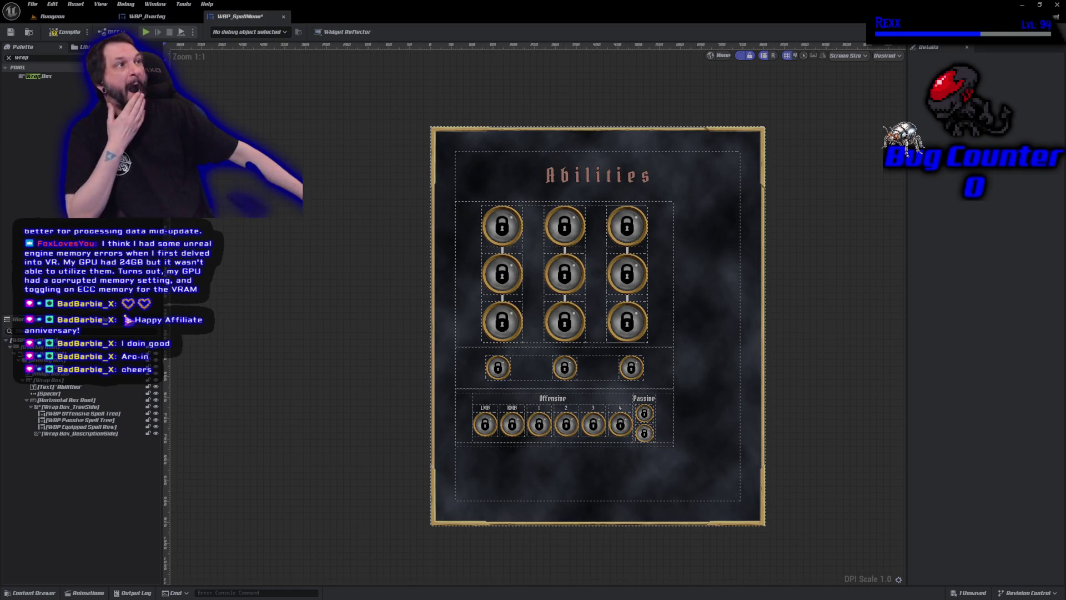
Select the [Wrap Box] row in WBP_SpellMenu's Hierarchy to show its Details
left_click(75, 381)
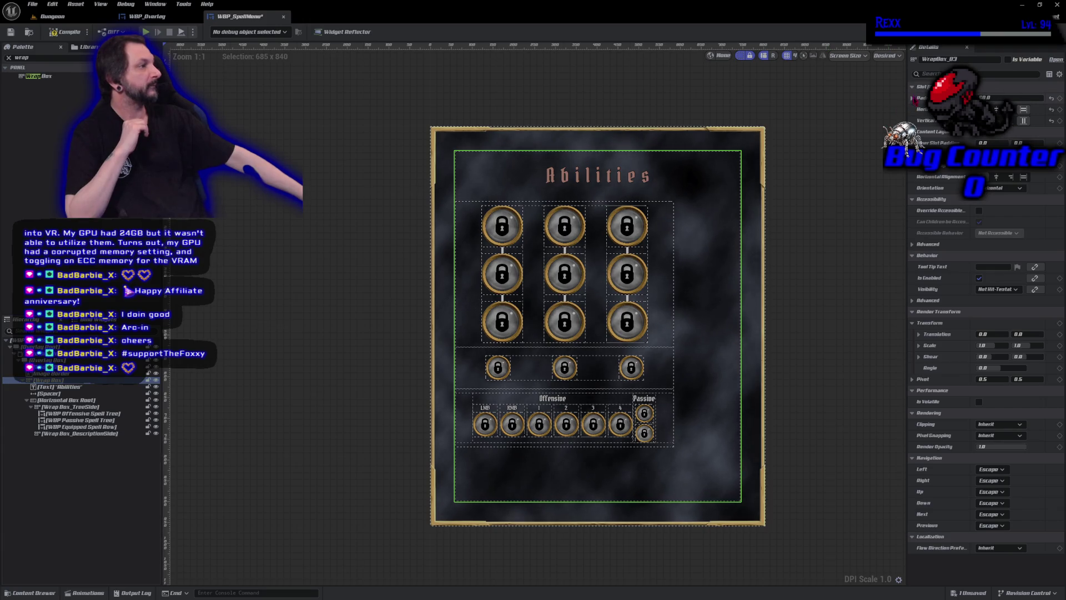
Lower the content wrap box's left and right padding to about 20 and save WBP_SpellMenu
left_click(912, 98)
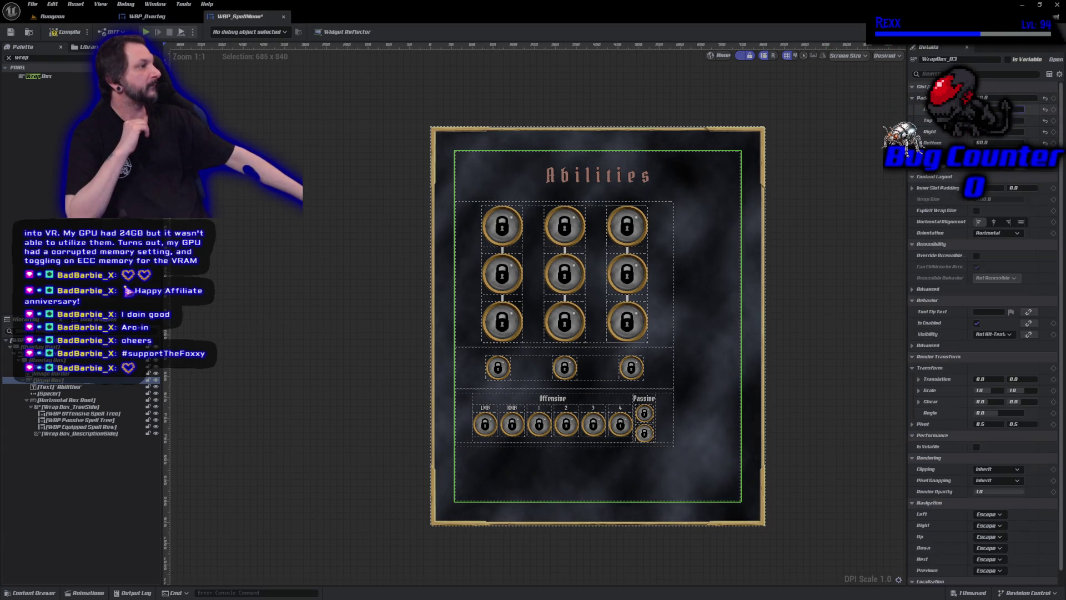
key("Return")
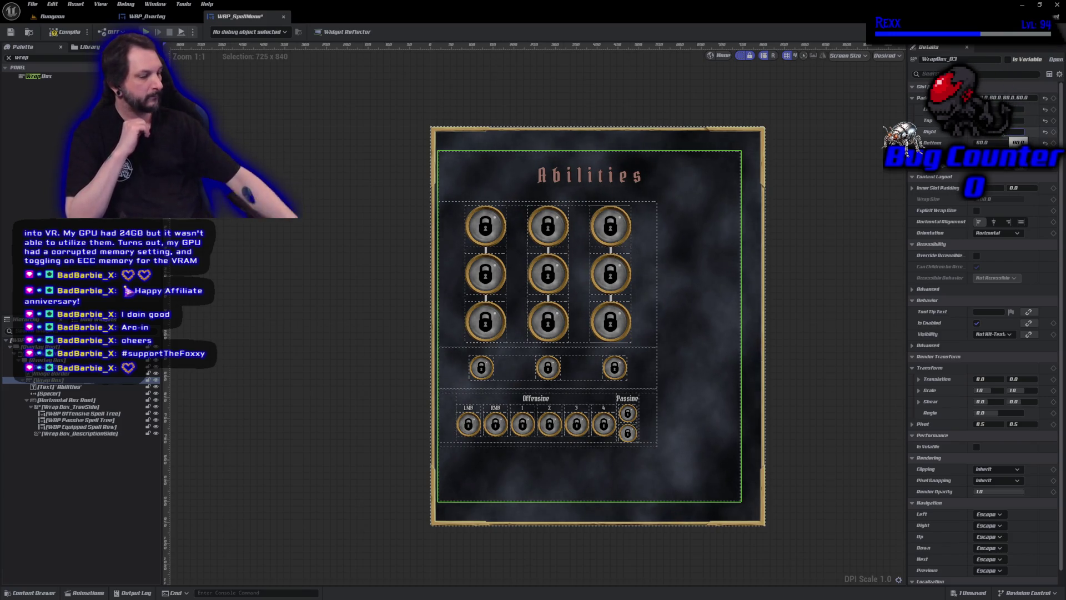
type("20")
key("Return")
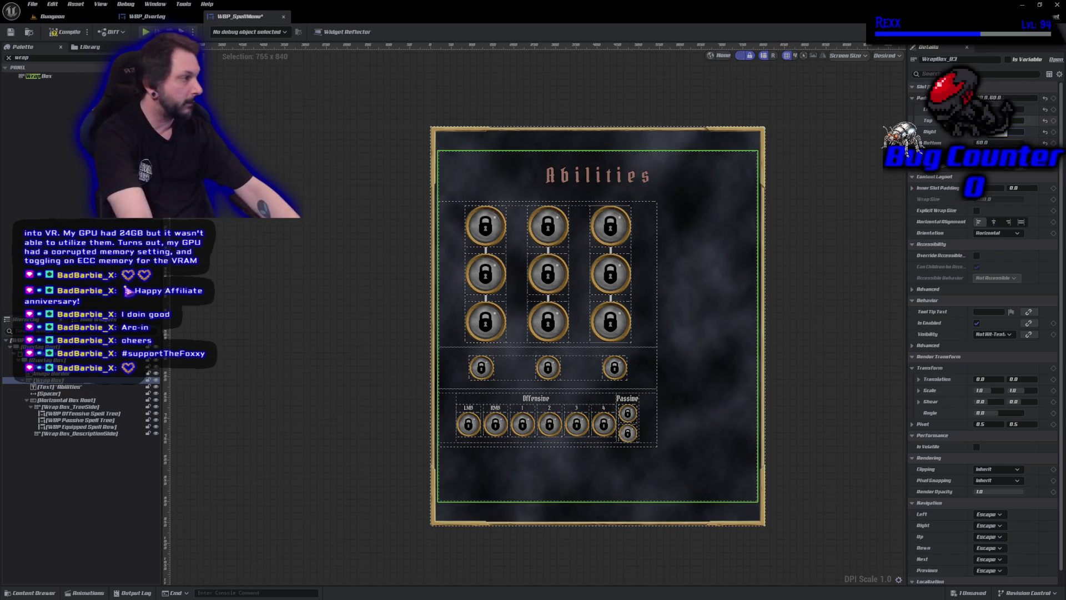
key("Return")
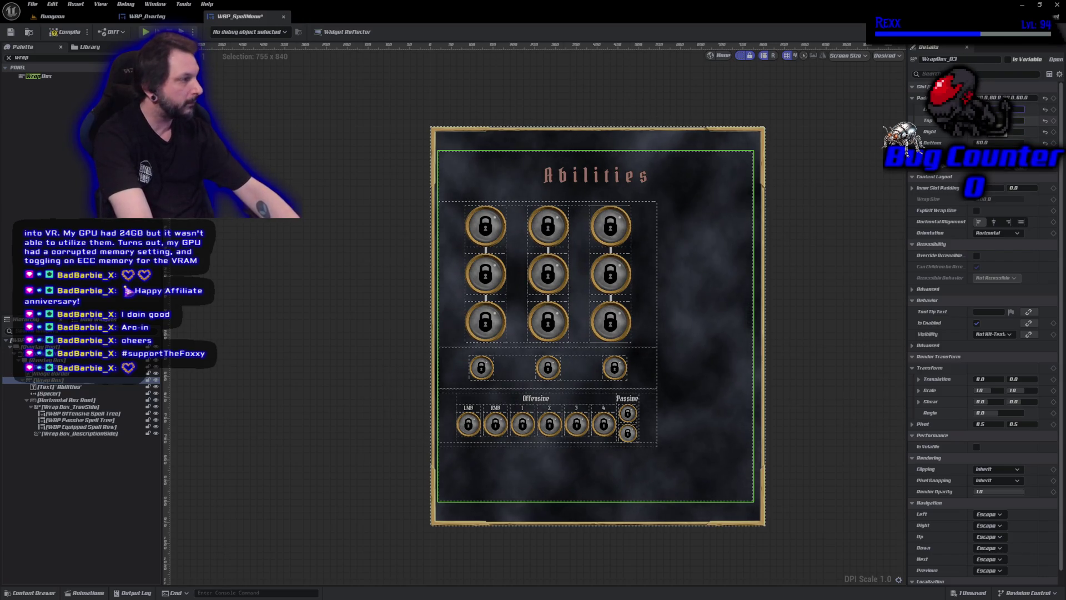
key("Return")
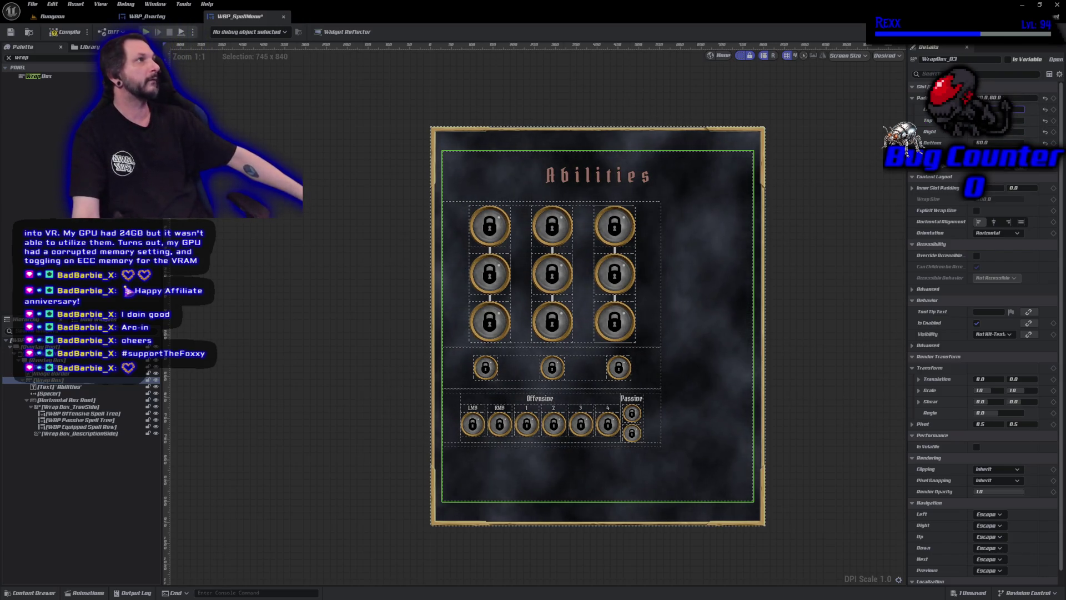
key("ctrl+s")
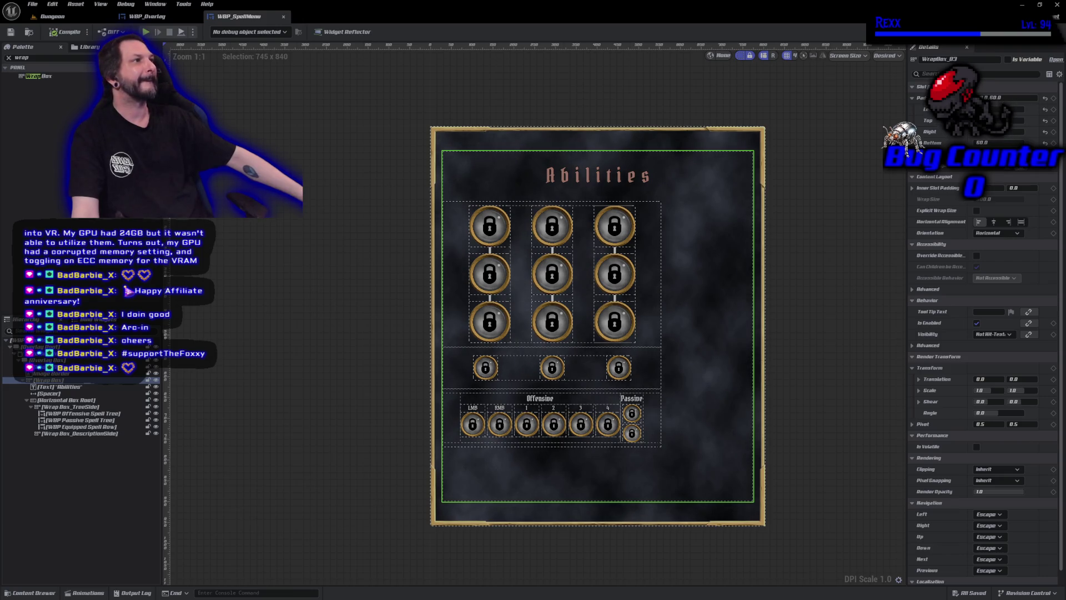
left_click(520, 278)
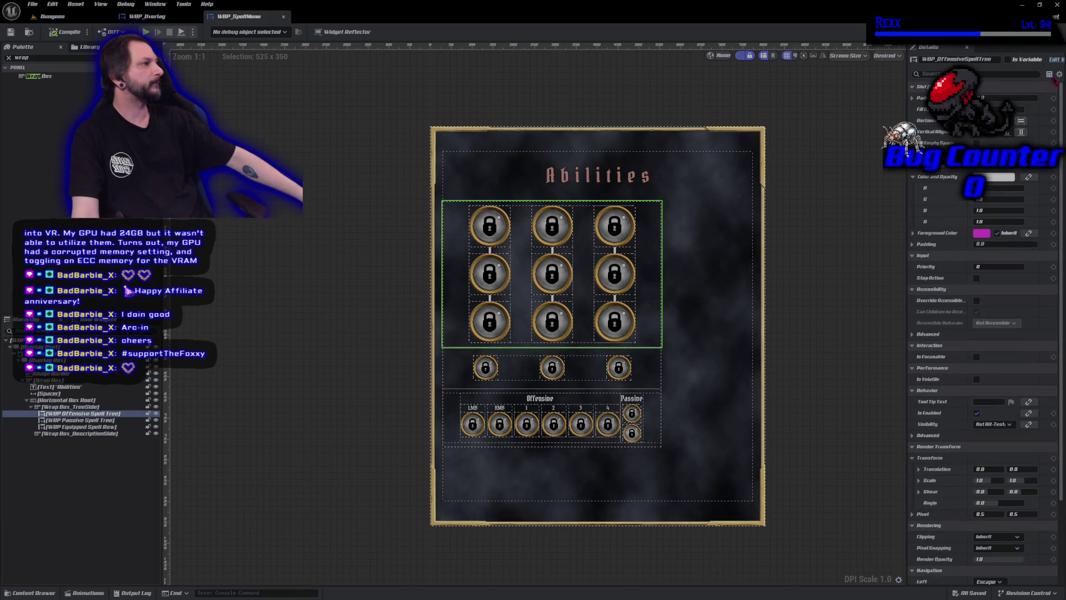
Change WBP_OffensiveSpellTree's Size Box Root width override from 525 to 420 and compile
double_click(520, 278)
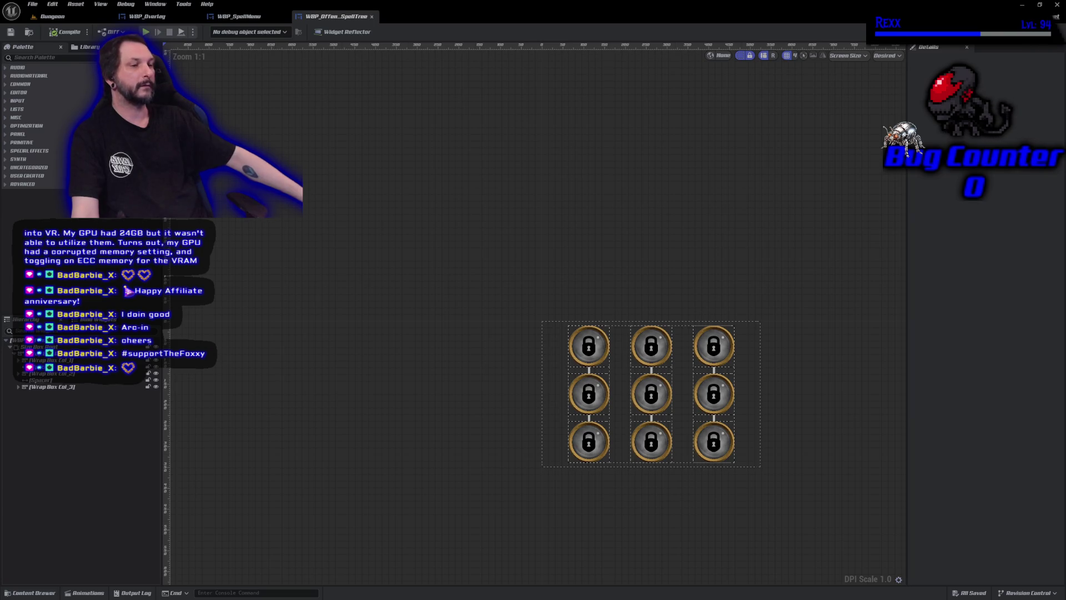
left_click(621, 394)
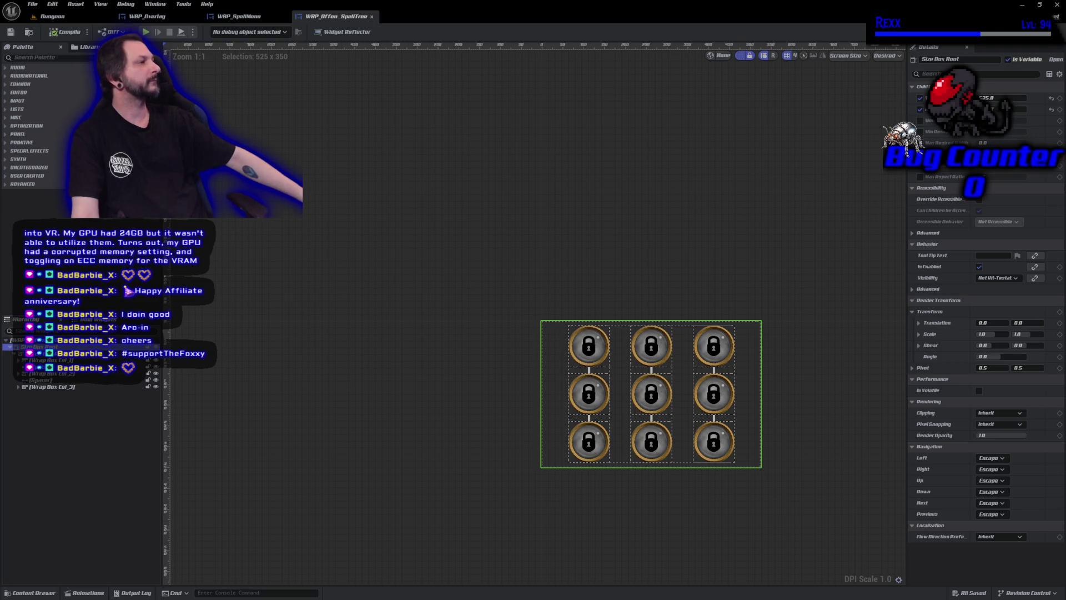
left_click(999, 97)
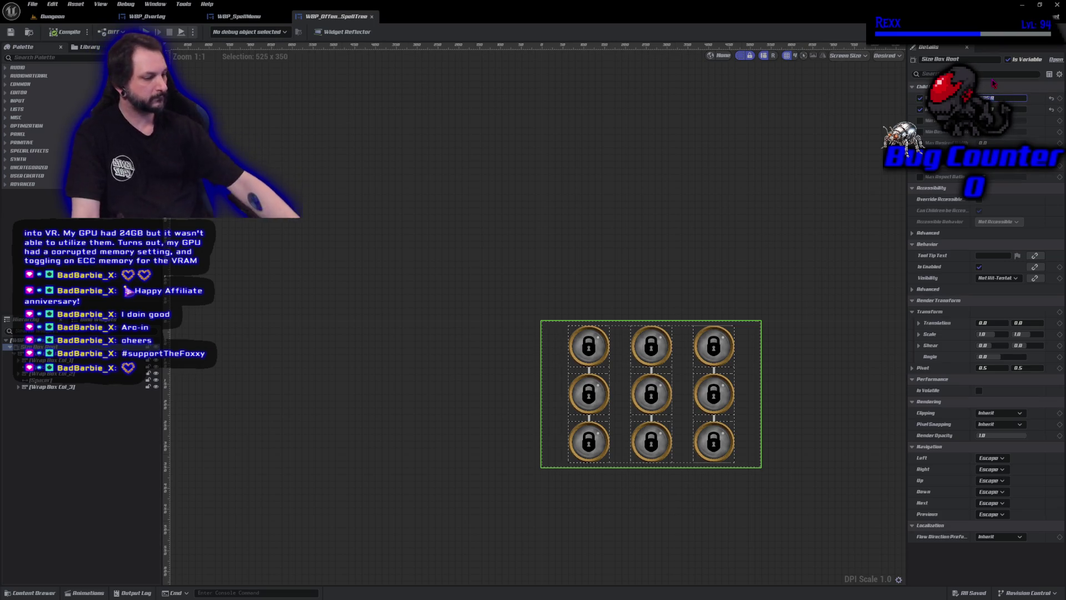
type("420")
key("Return")
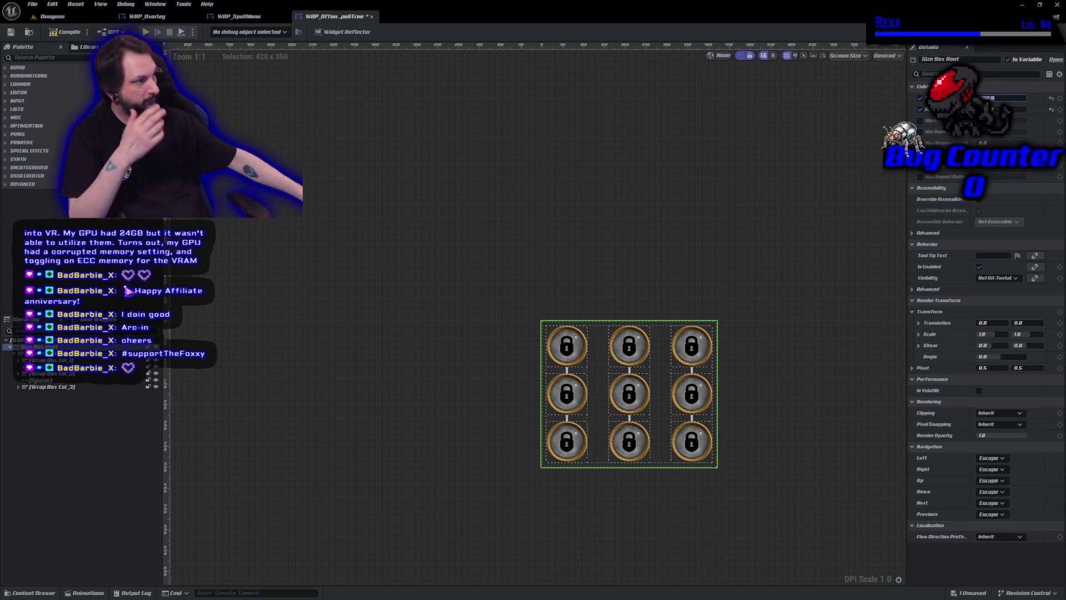
left_click(60, 32)
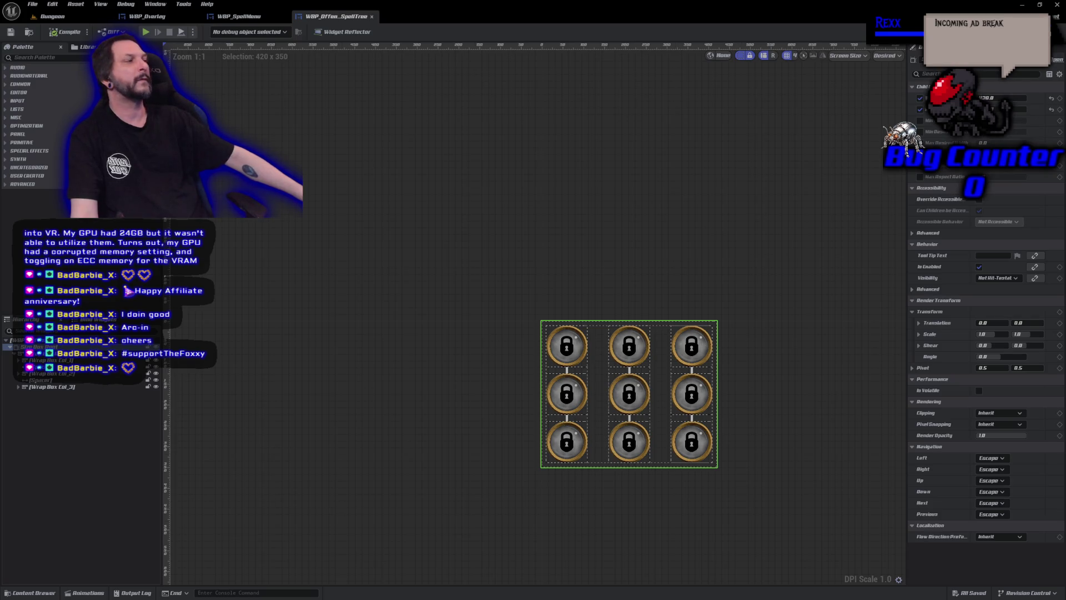
left_click(1049, 32)
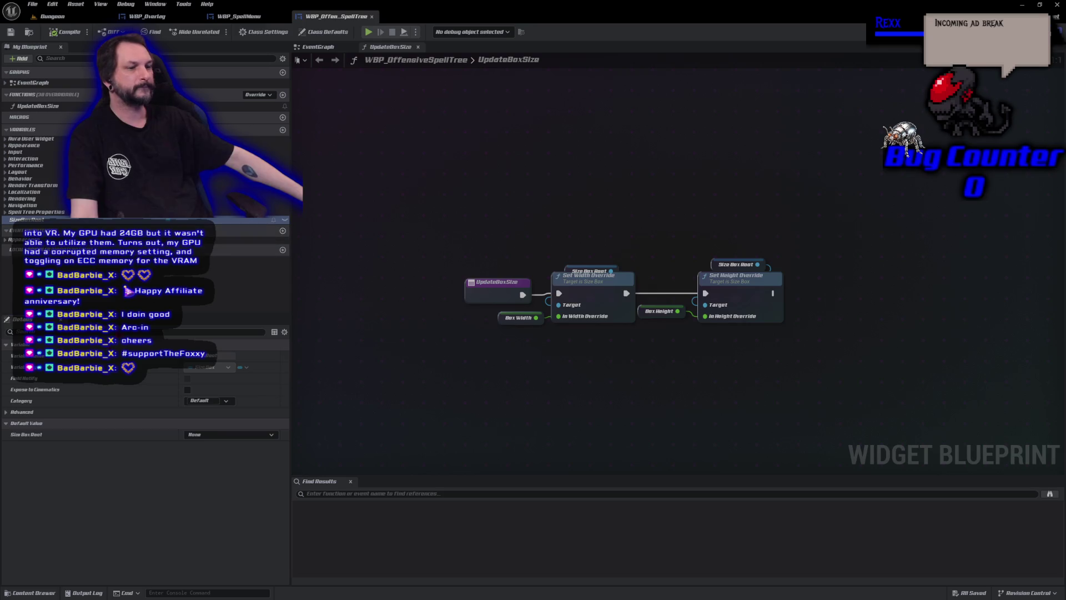
Expand the Spell Tree Properties variables list
left_click(6, 212)
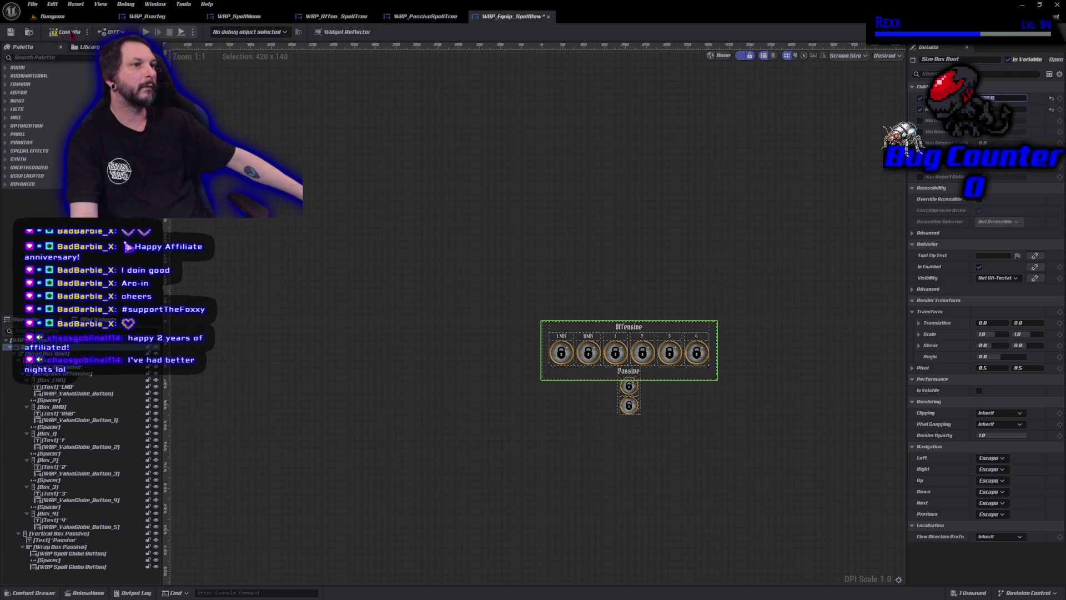
Set the equipped spell row's BoxWidth default value to 420, then compile and save
left_click(51, 31)
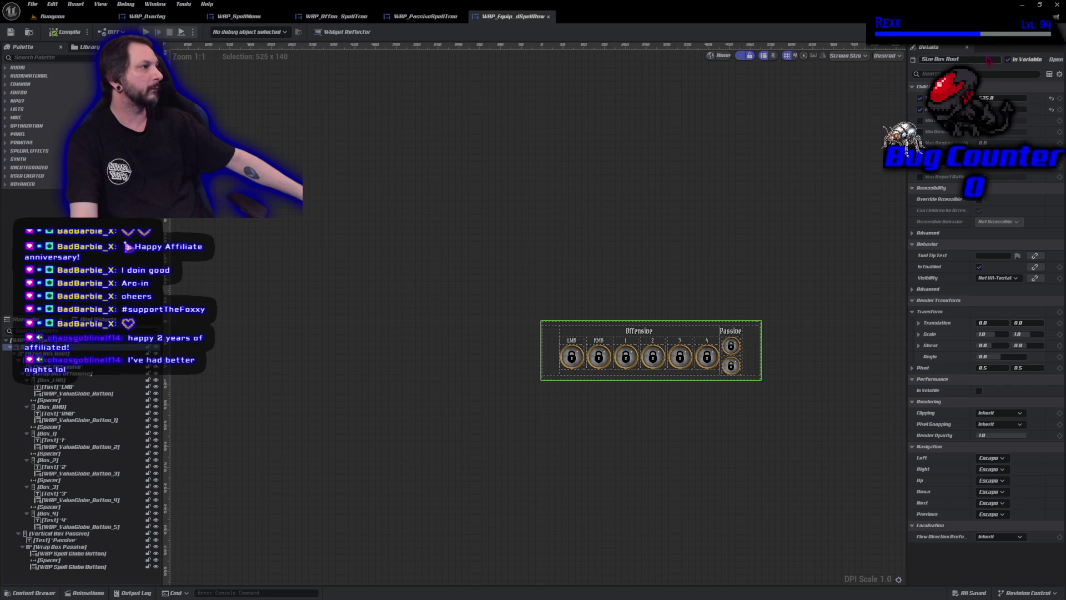
key("ctrl+shift+g")
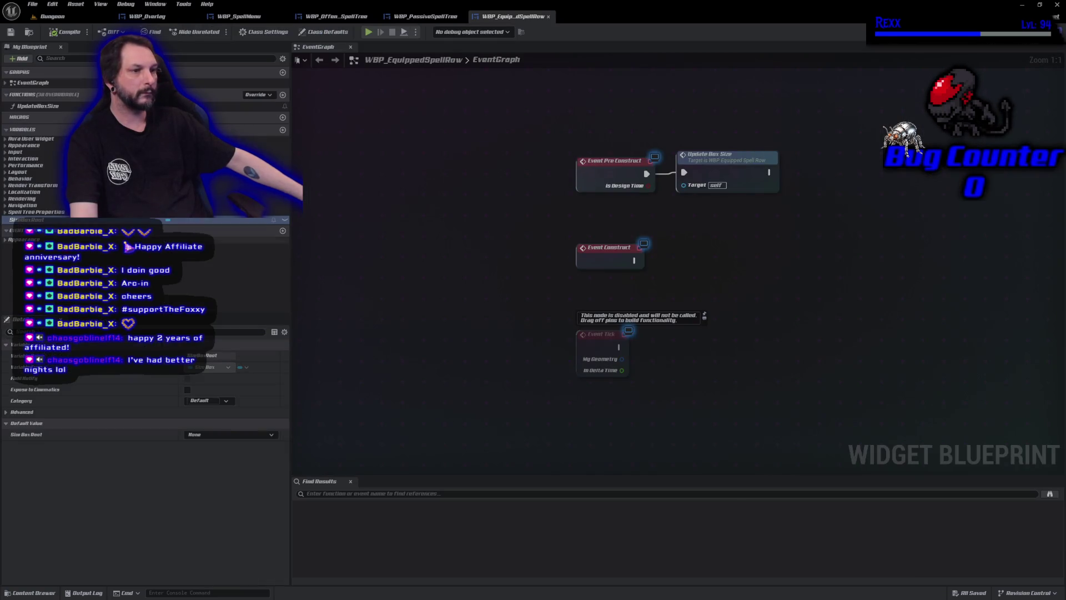
left_click(5, 212)
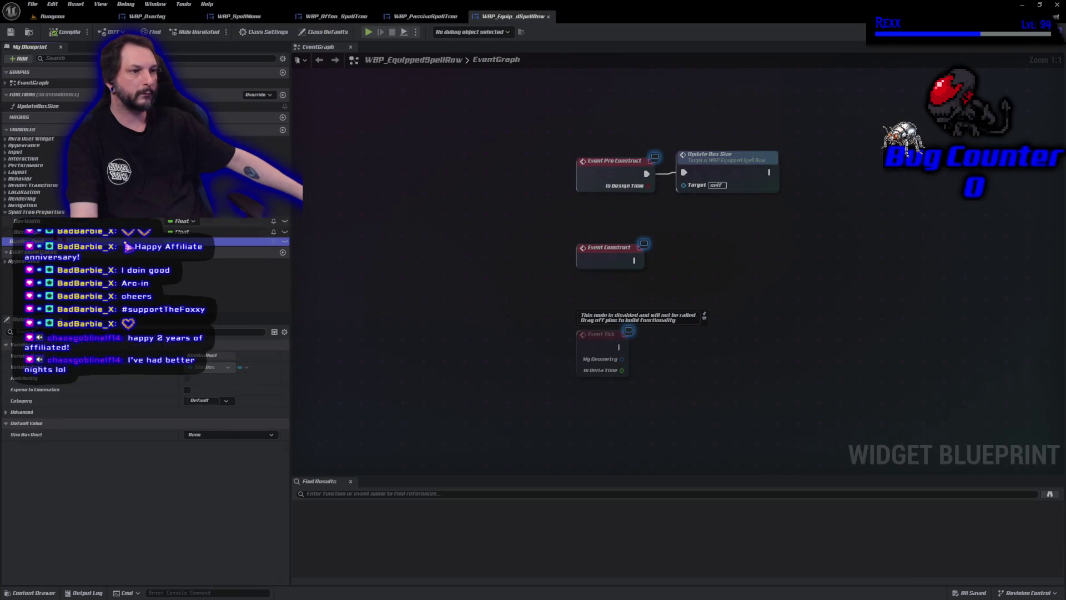
left_click(25, 221)
left_click(218, 545)
type("420")
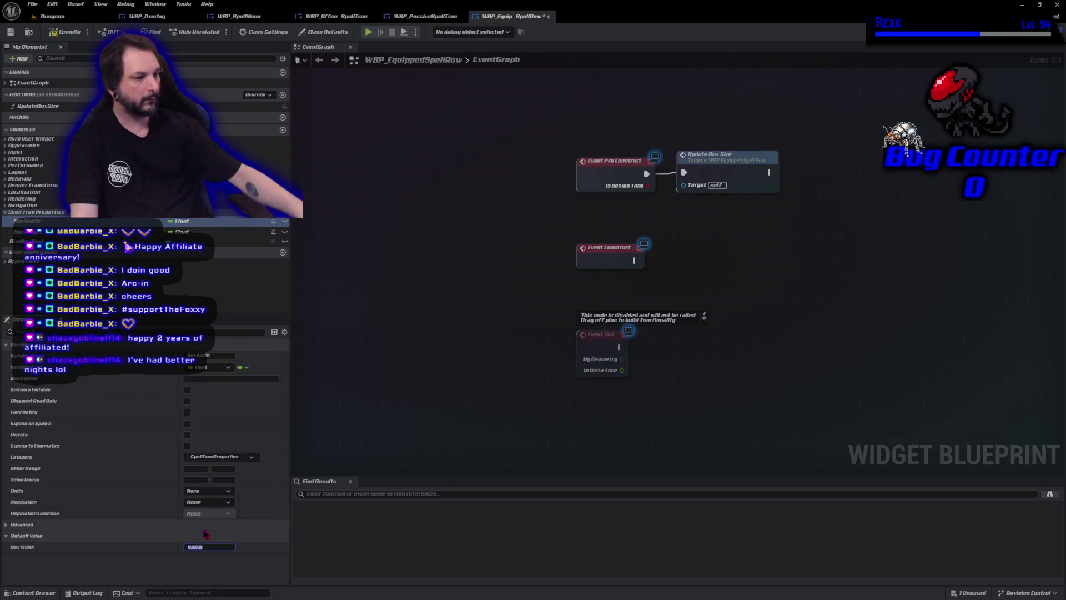
left_click(59, 34)
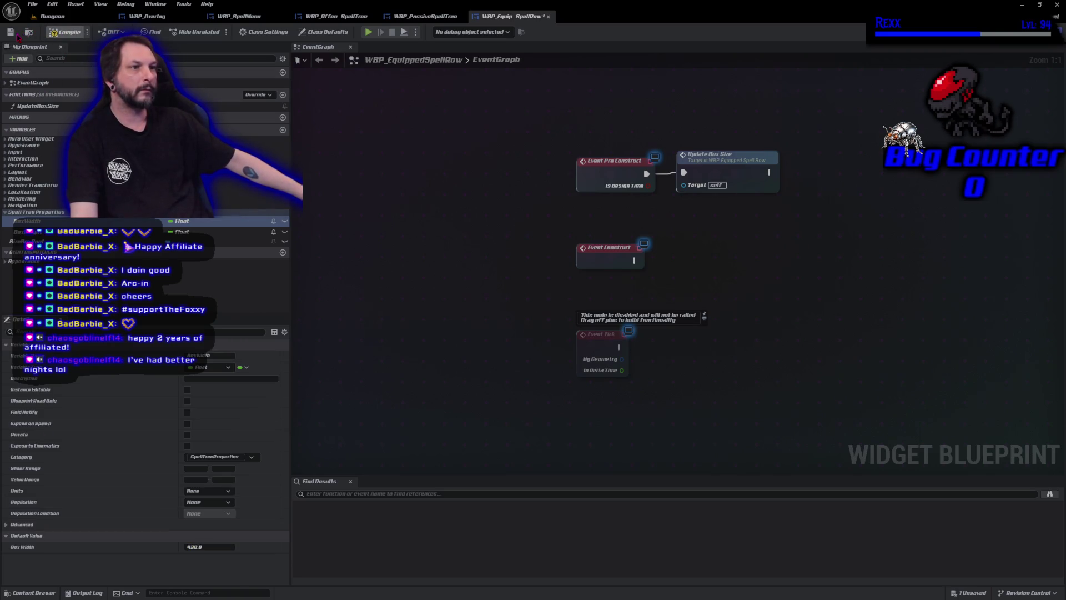
key("ctrl+s")
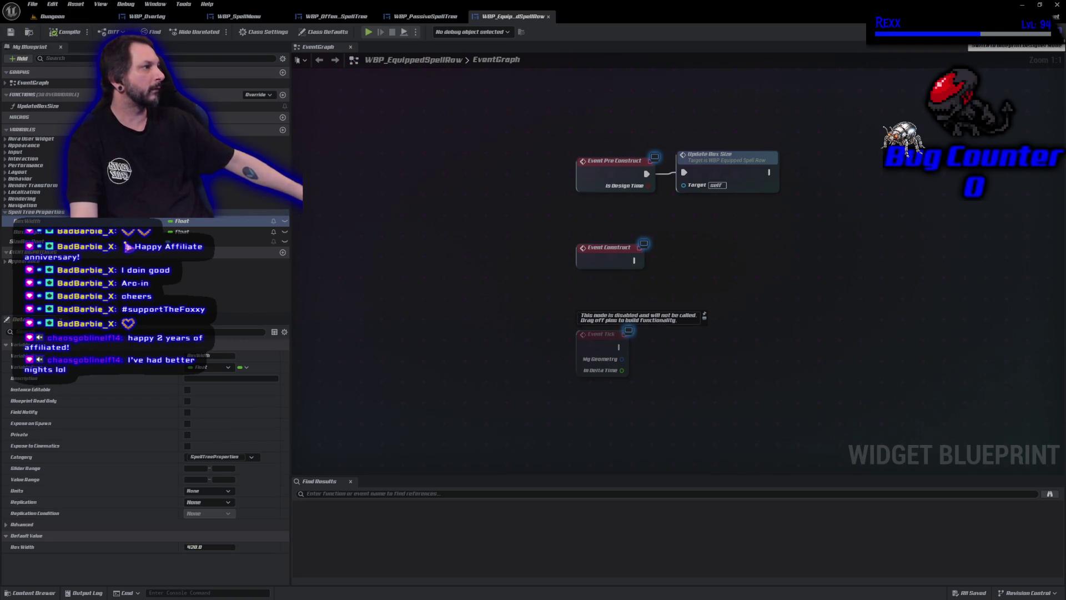
left_click(1034, 32)
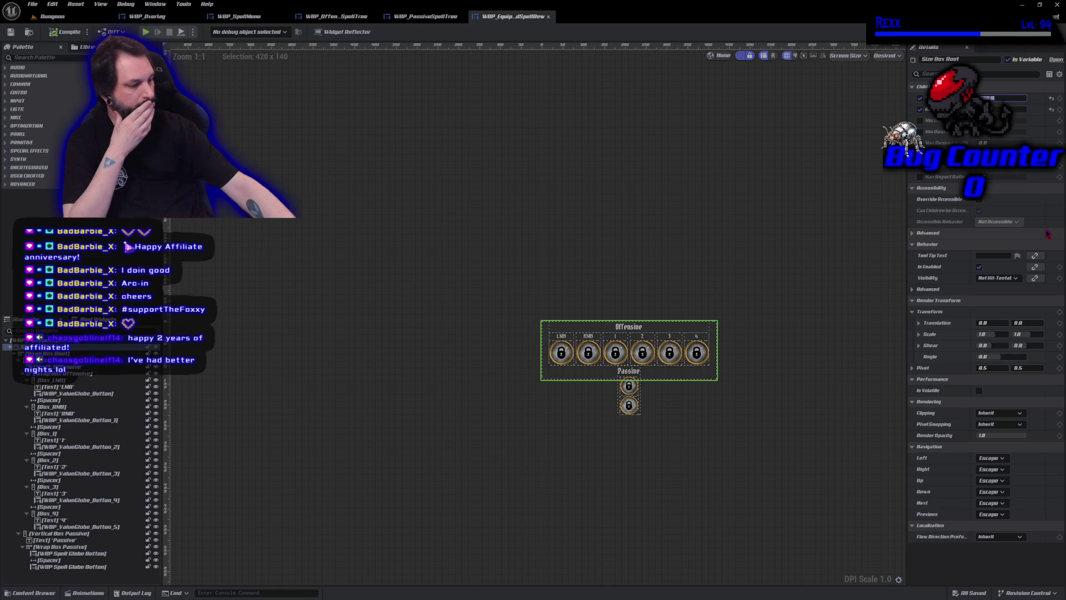
Try a 450 width on the equipped row's size box, save, then undo it
type("450")
key("Return")
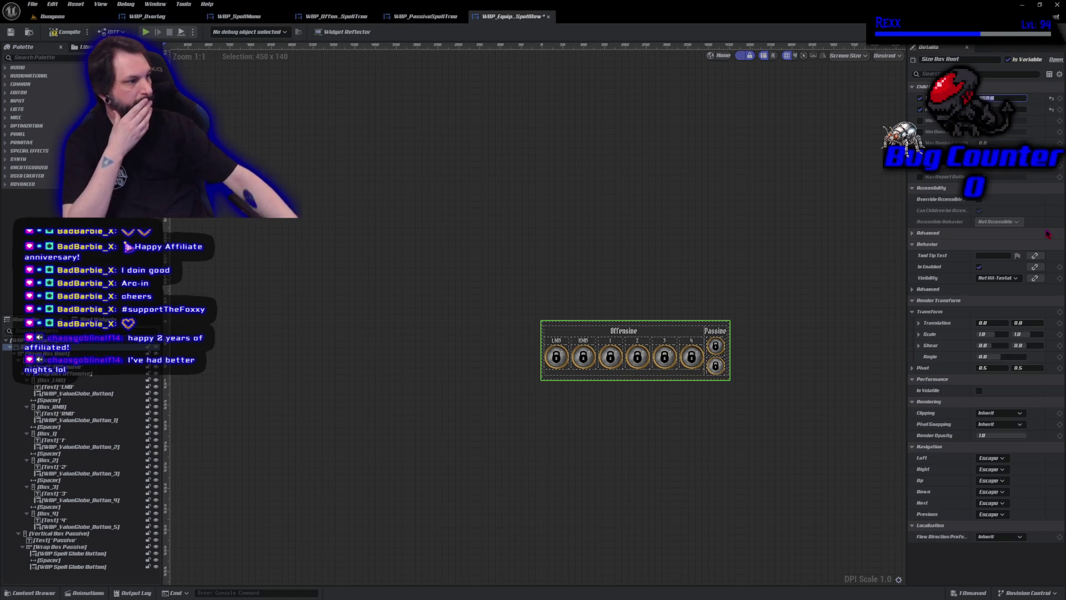
key("ctrl+s")
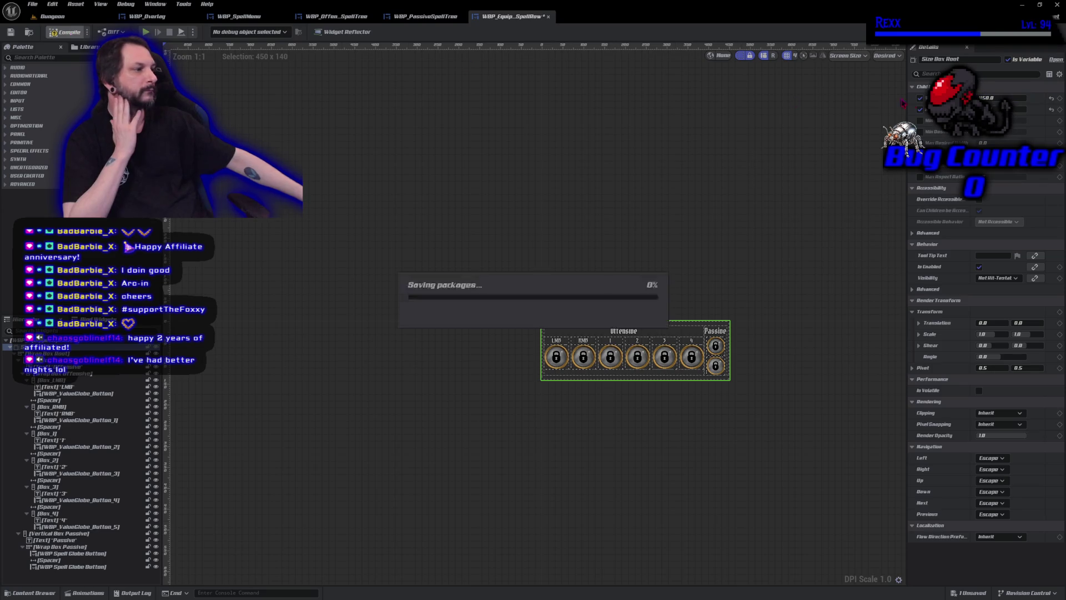
key("ctrl+z")
Set the equipped row's BoxWidth default to 450 and compile it
left_click(1044, 32)
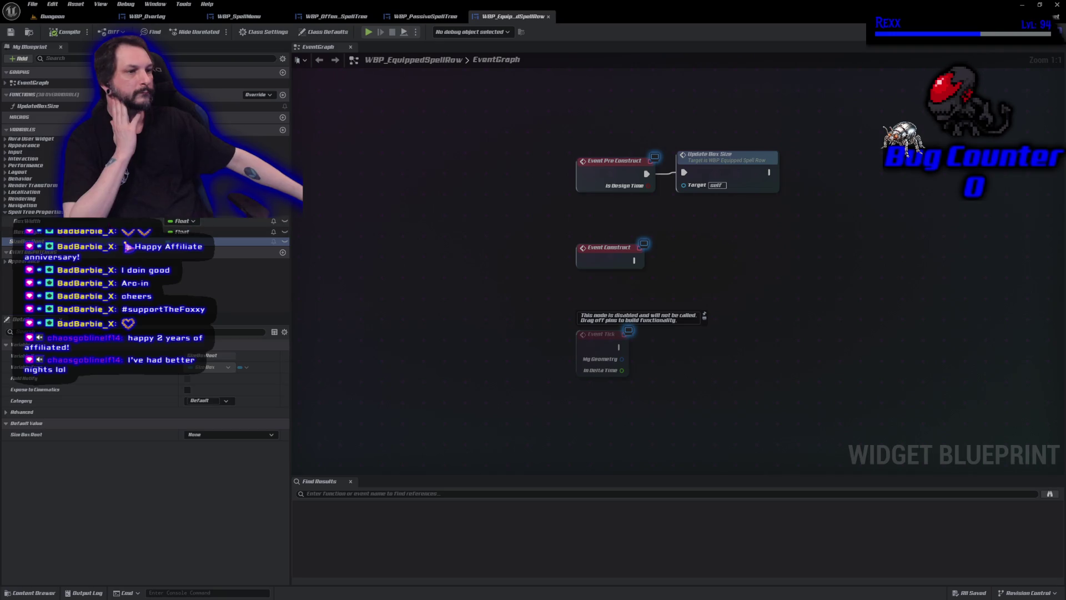
left_click(111, 221)
left_click(216, 546)
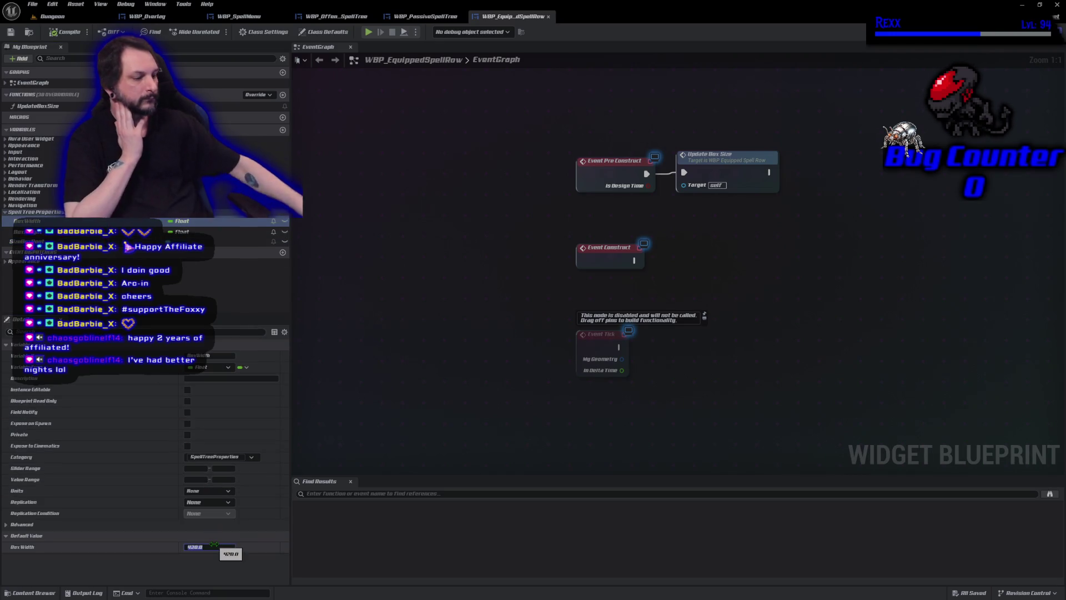
type("450")
key("Return")
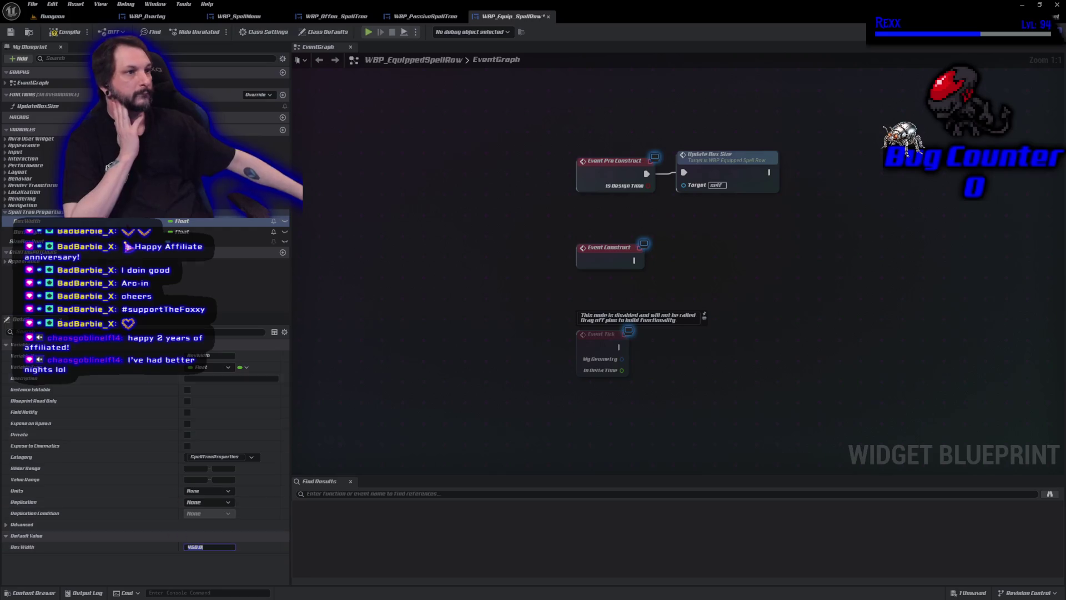
left_click(53, 33)
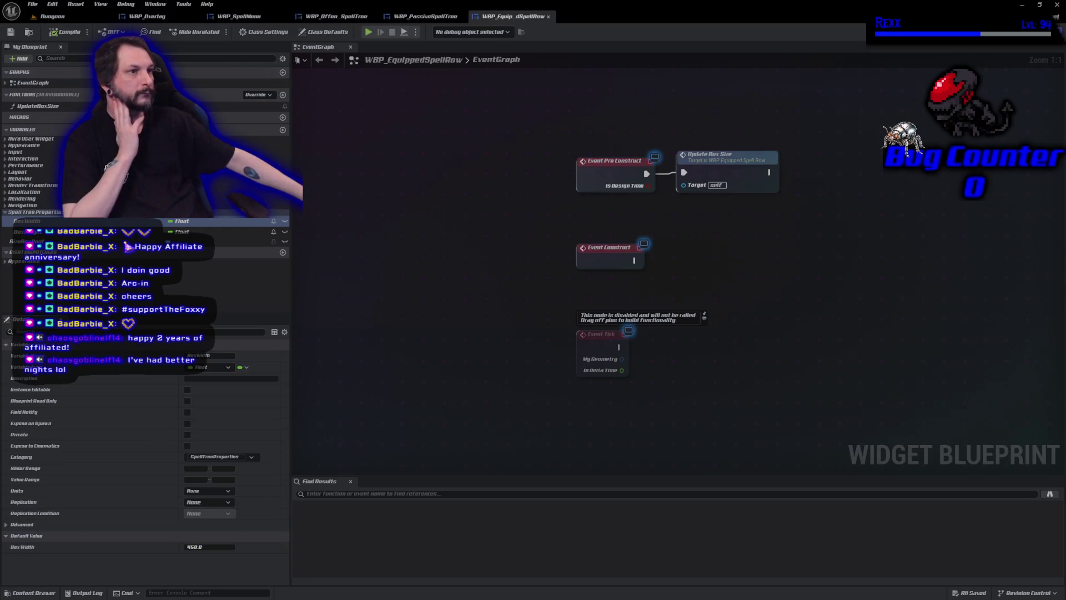
left_click(244, 17)
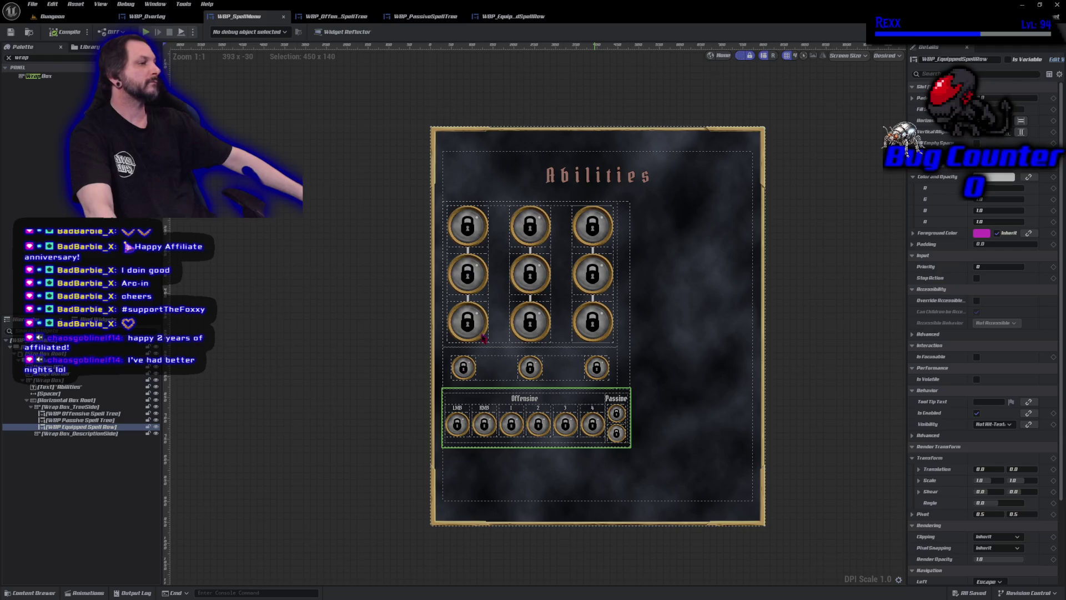
Widen WBP_OffensiveSpellTree's size box to 450 and save
left_click(338, 17)
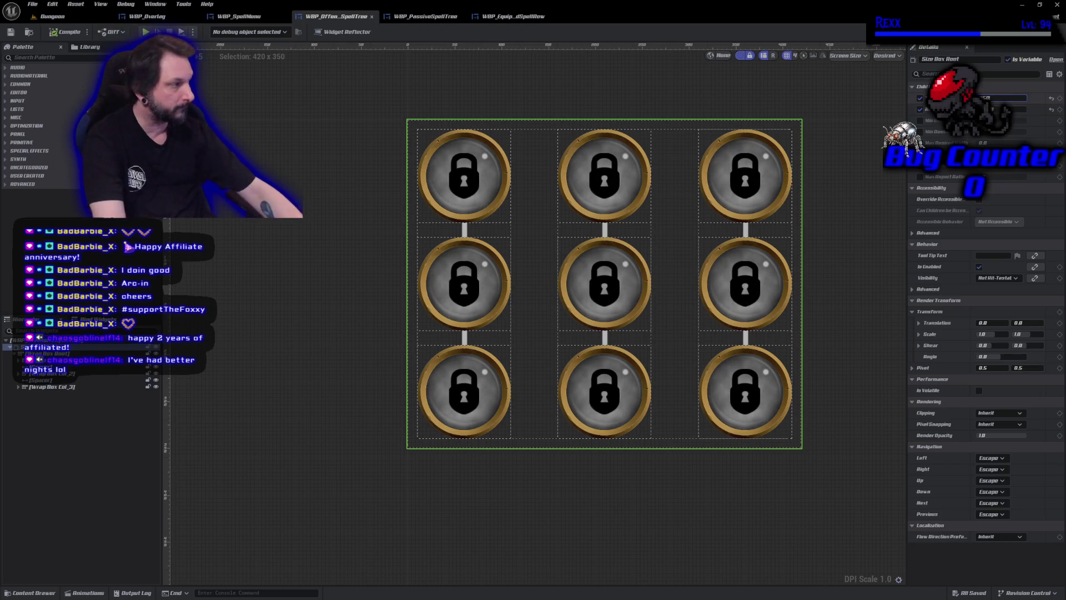
type("450")
key("Return")
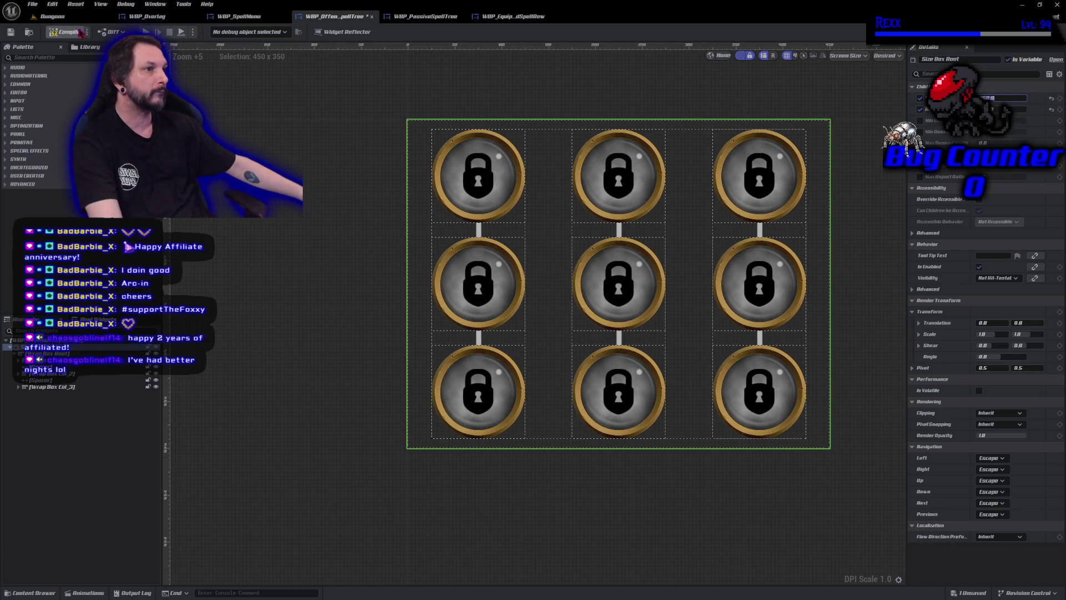
key("ctrl+s")
Set the offensive tree's Box Width default to 450 and compile
left_click(1044, 32)
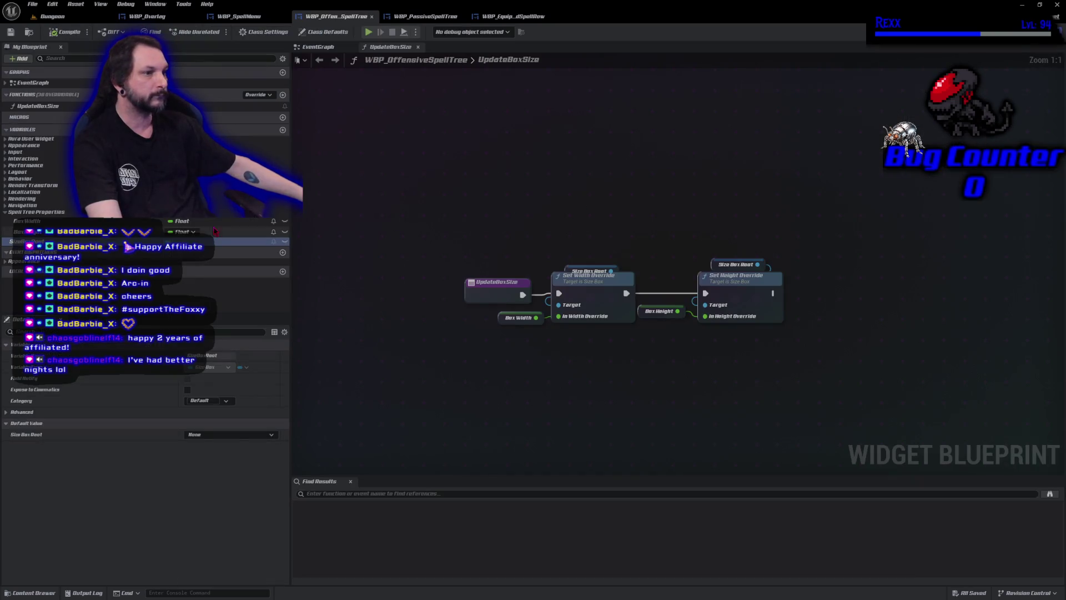
left_click(209, 548)
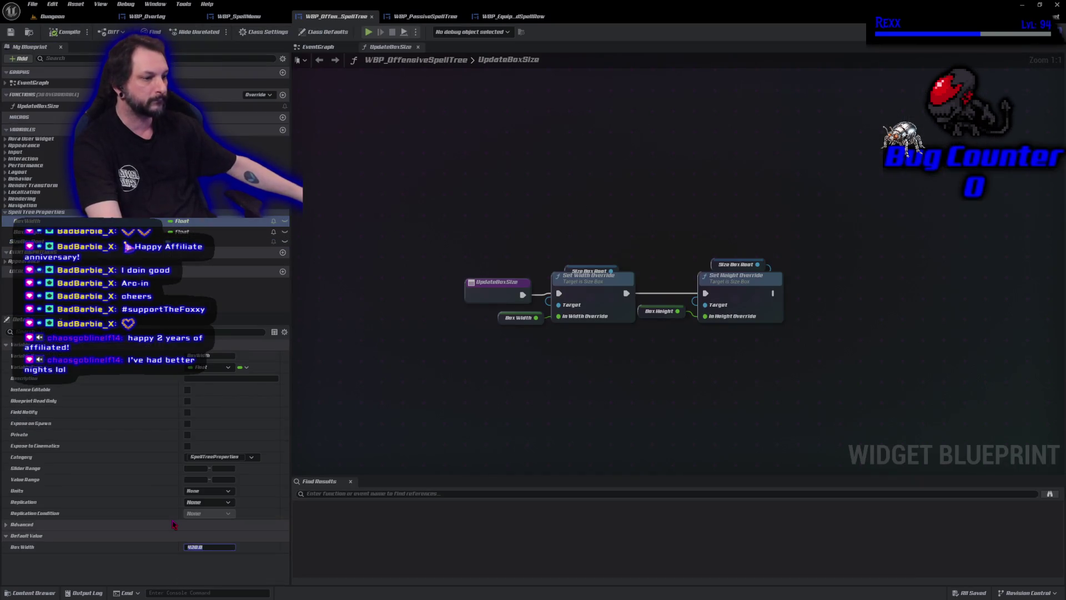
type("450")
key("Return")
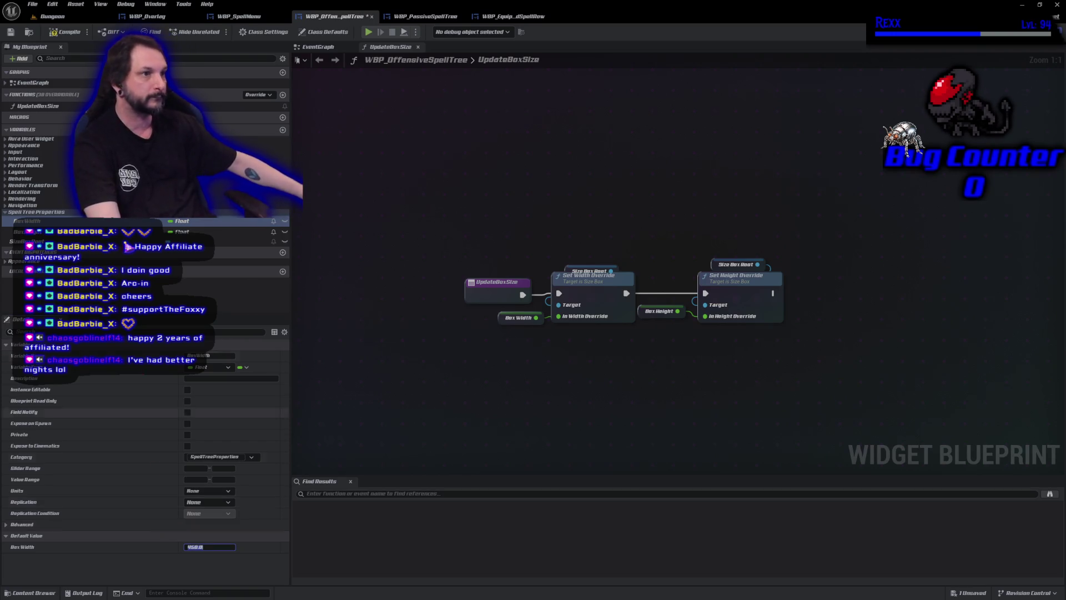
left_click(65, 32)
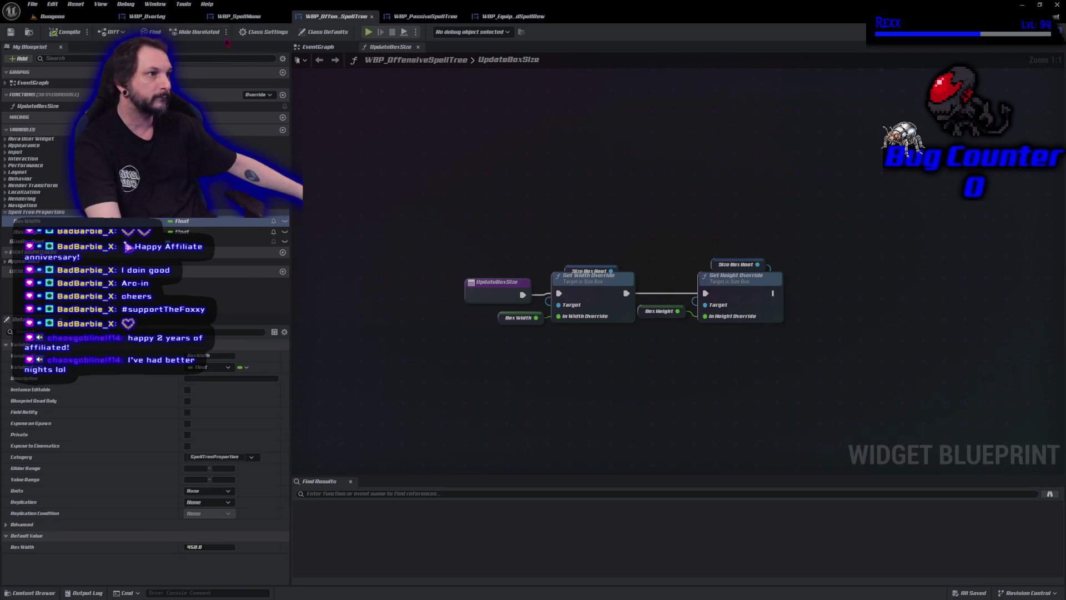
left_click(437, 20)
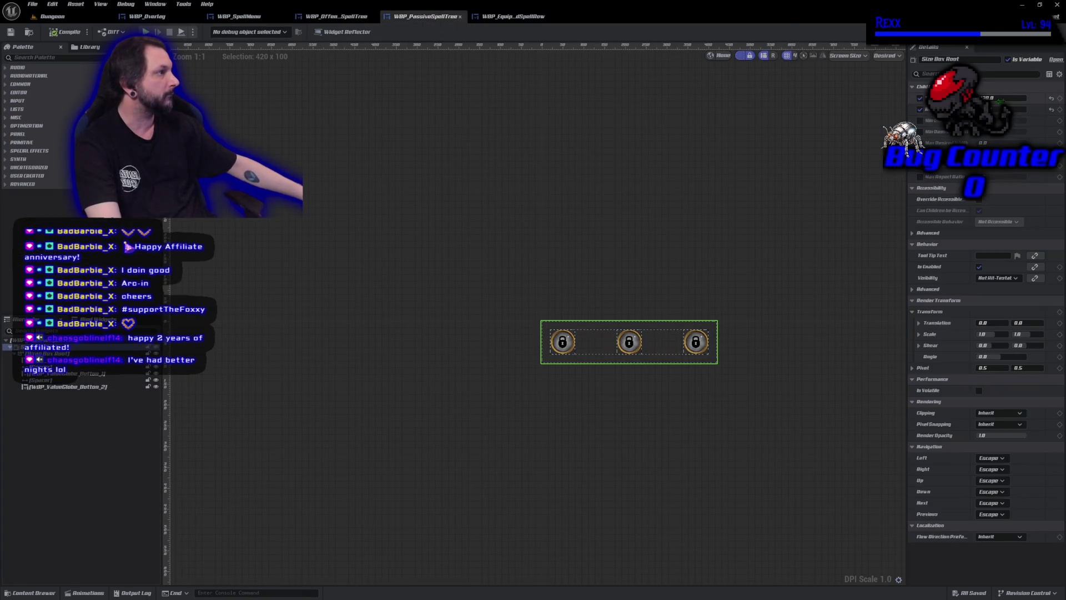
Try a 450 width on the passive tree's box, revert it to 420, and save
type("450")
key("Return")
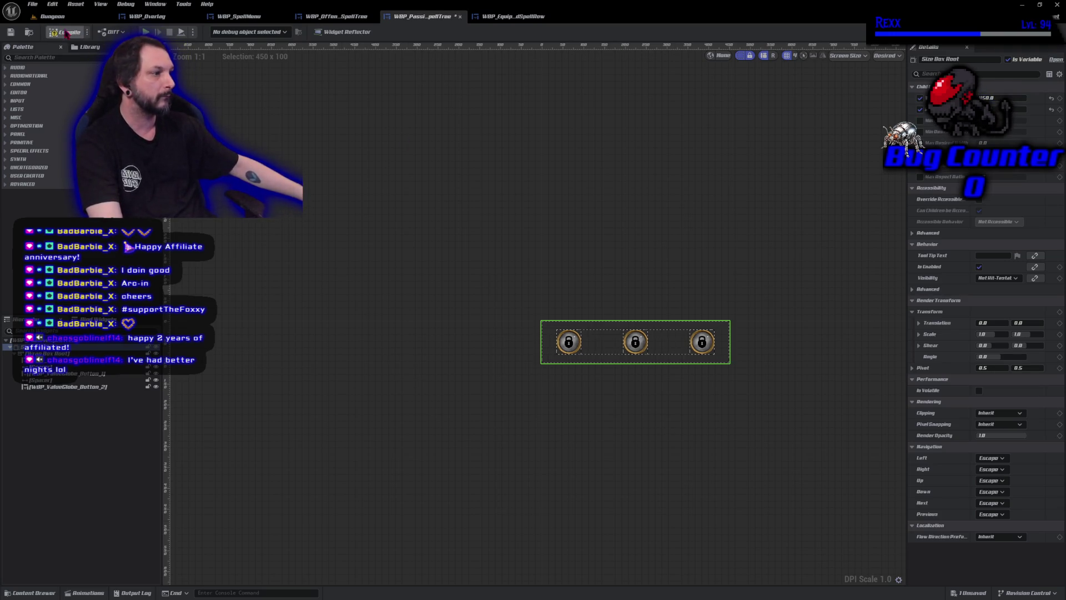
key("ctrl+z")
key("ctrl+s")
Set the passive tree's BoxWidth default to 450 and compile
left_click(1043, 31)
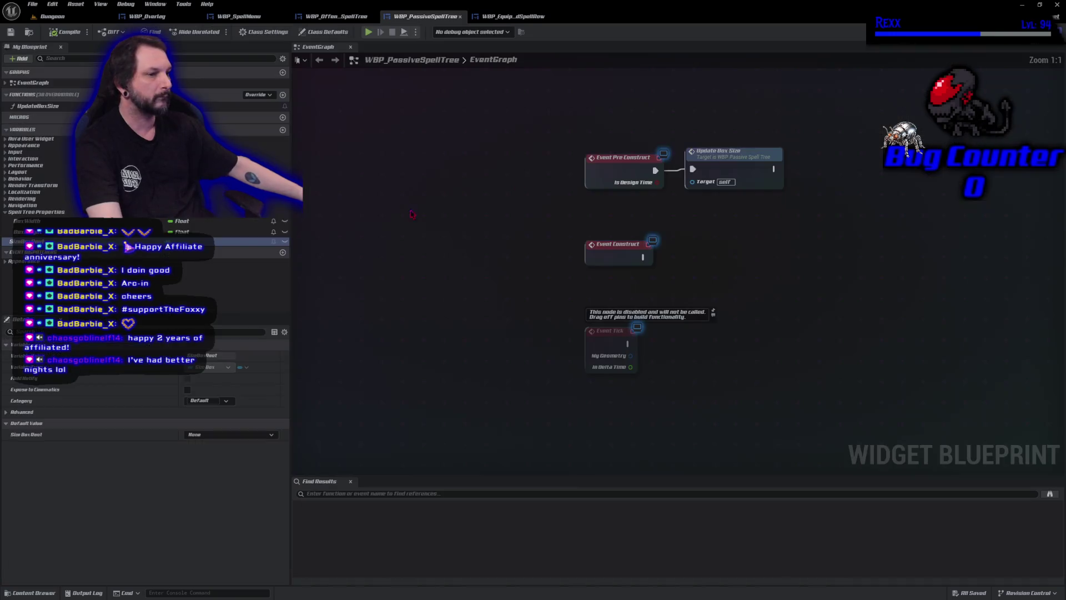
left_click(55, 221)
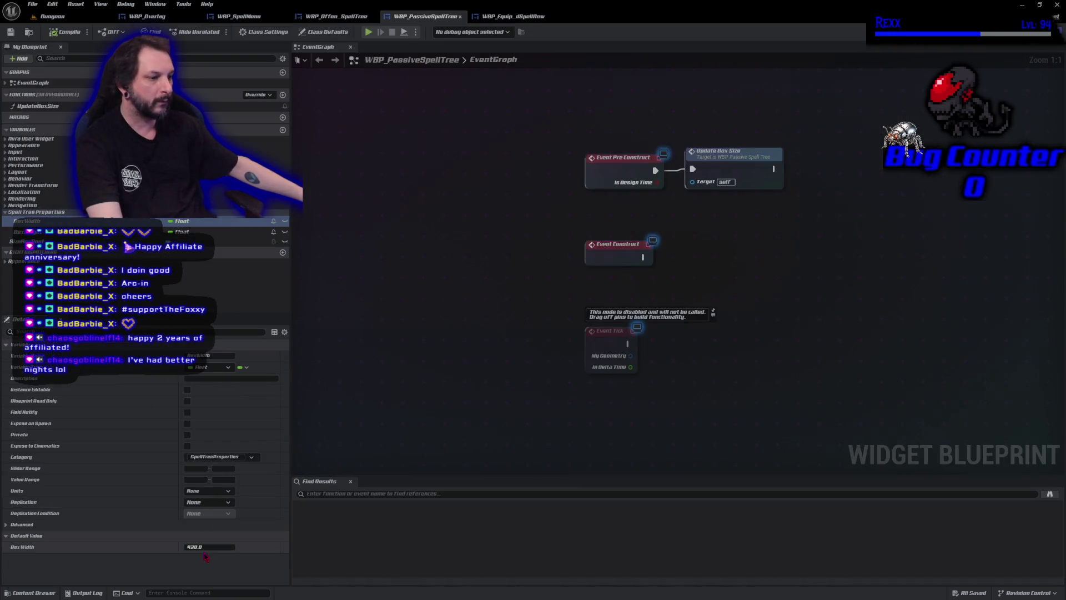
left_click(204, 547)
type("45")
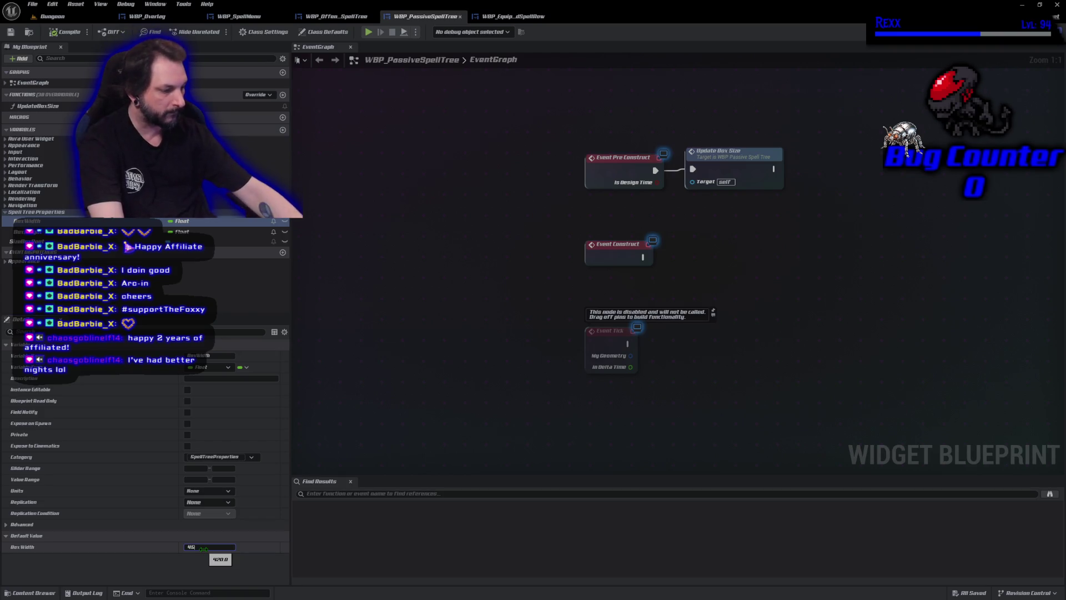
type("0.0")
key("Return")
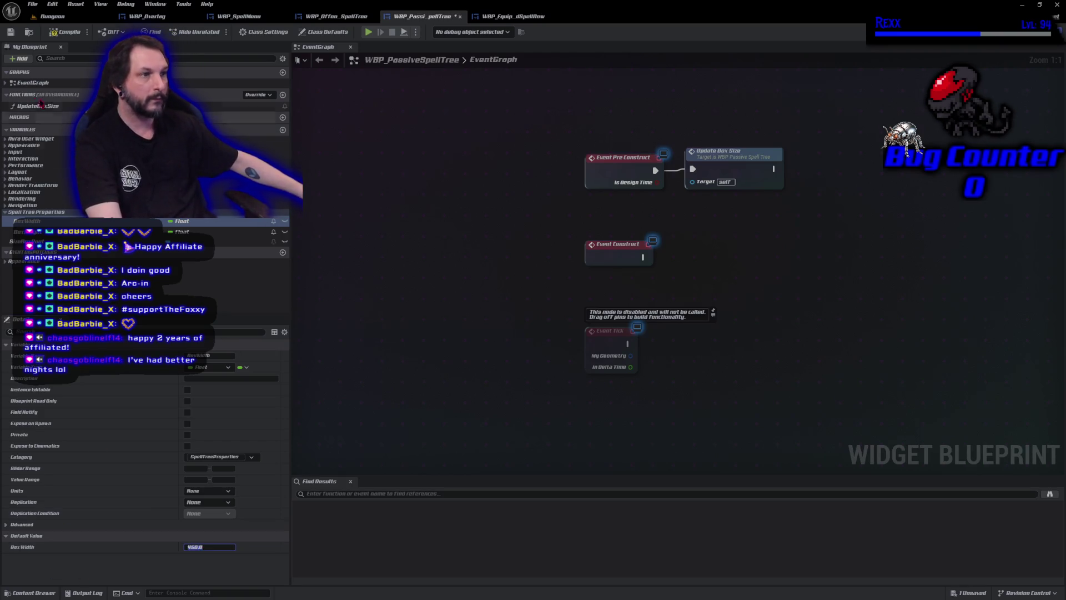
left_click(57, 32)
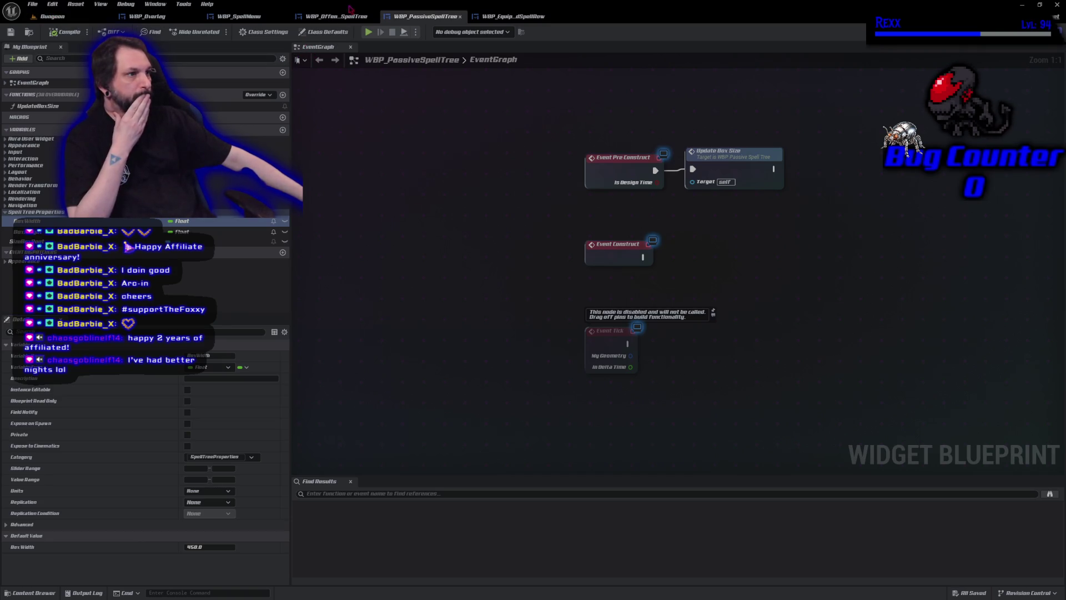
Return to WBP_SpellMenu's Designer and zoom the canvas onto the Abilities panel
left_click(245, 21)
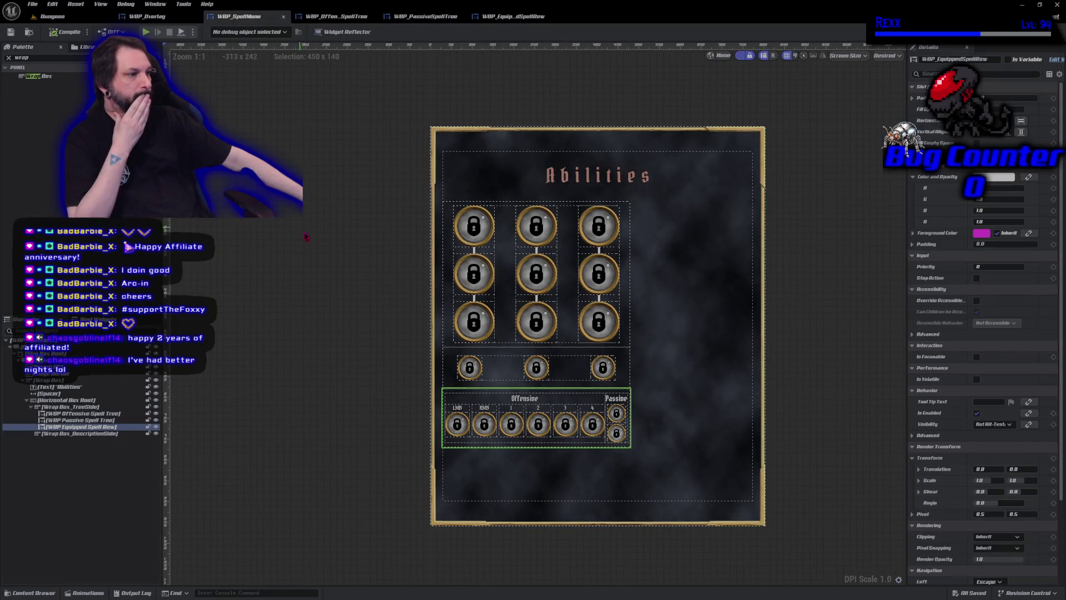
scroll(386, 465, "up", 2)
scroll(389, 433, "down", 1)
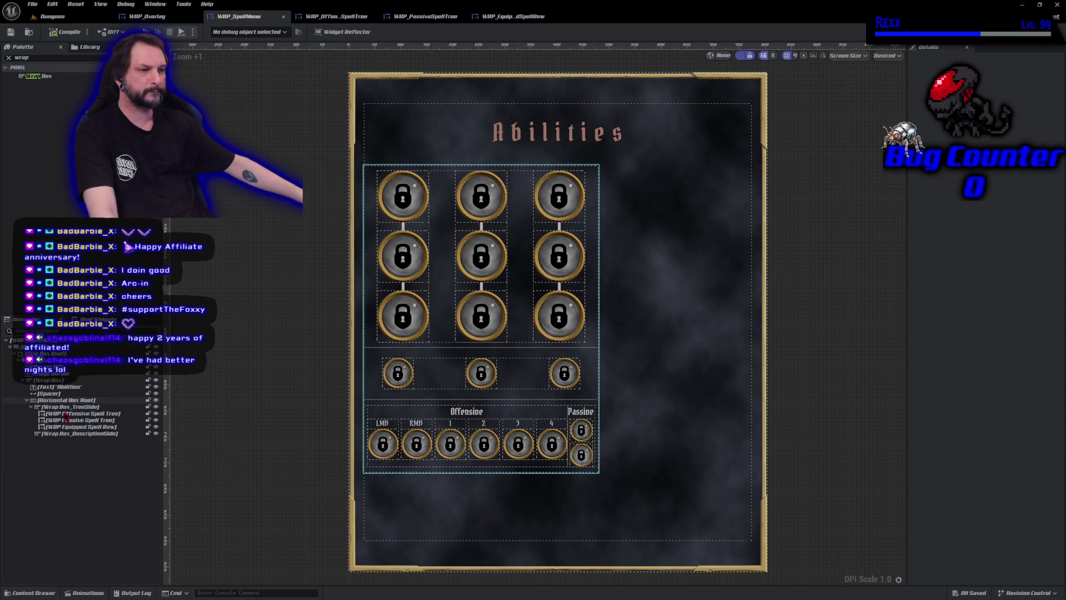
Give the Abilities wrap box 90 left and right padding and compile WBP_SpellMenu
left_click(63, 380)
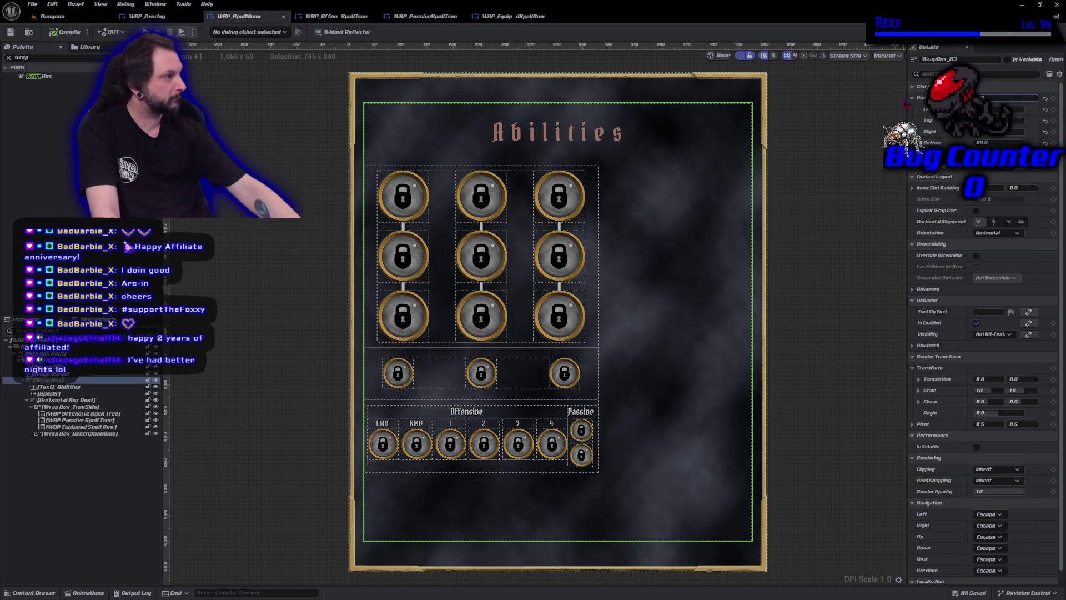
type("90")
key("Return")
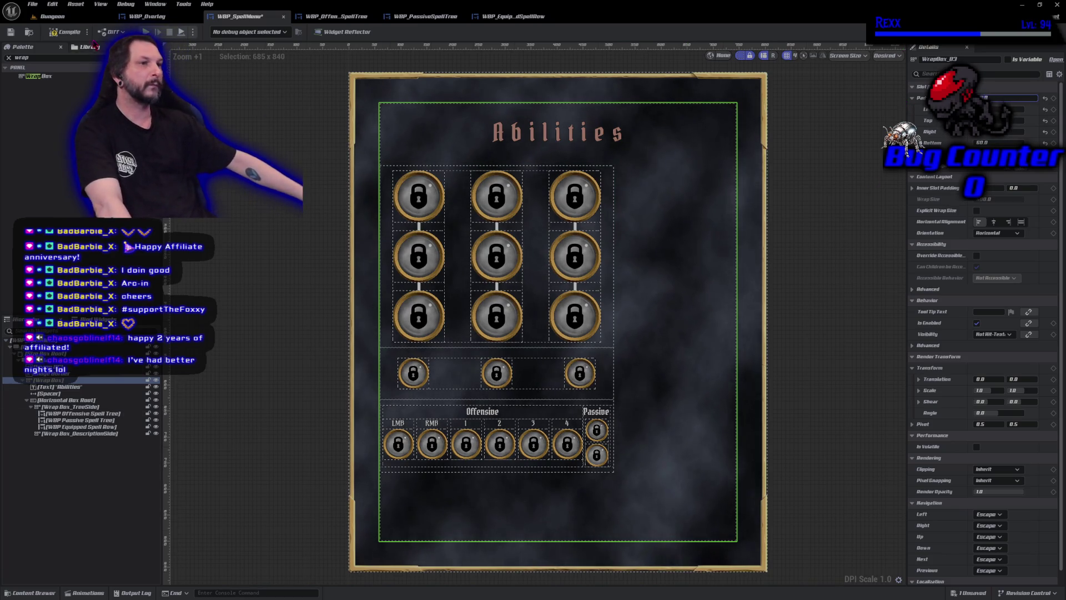
left_click(62, 31)
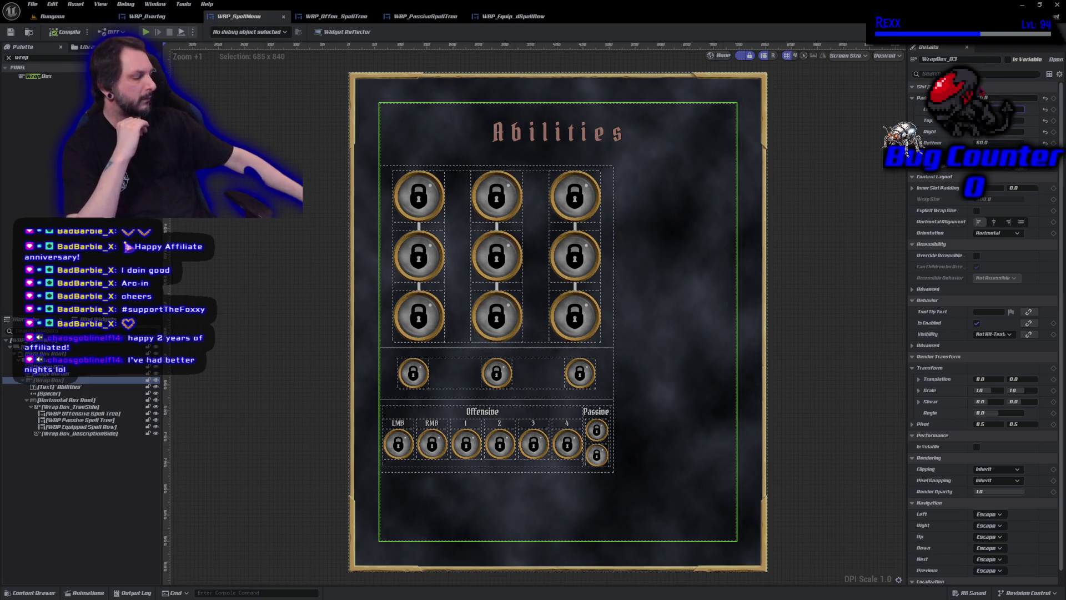
key("Tab")
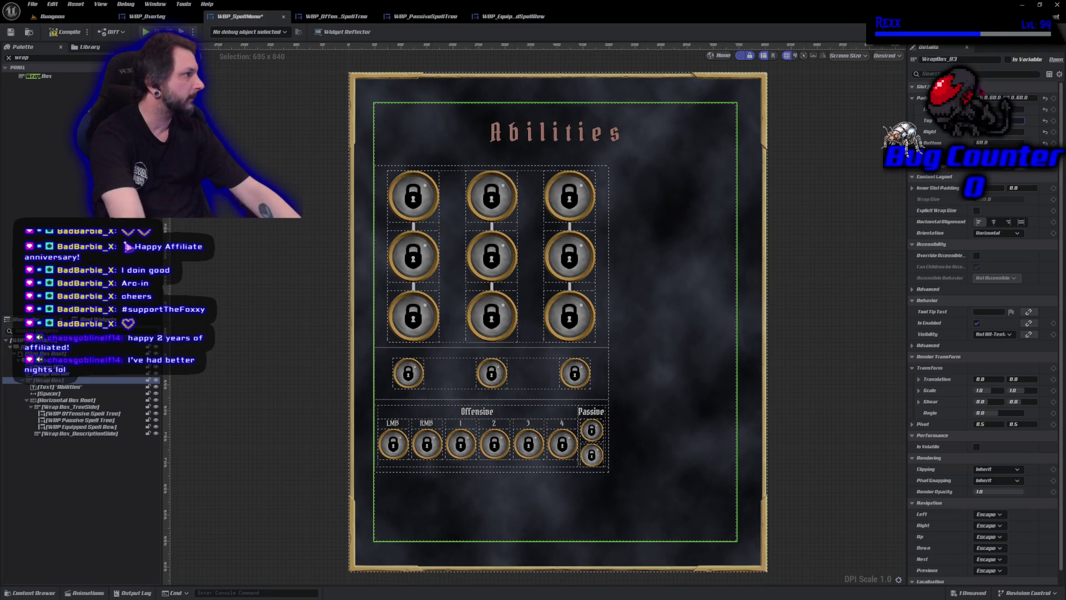
key("Tab")
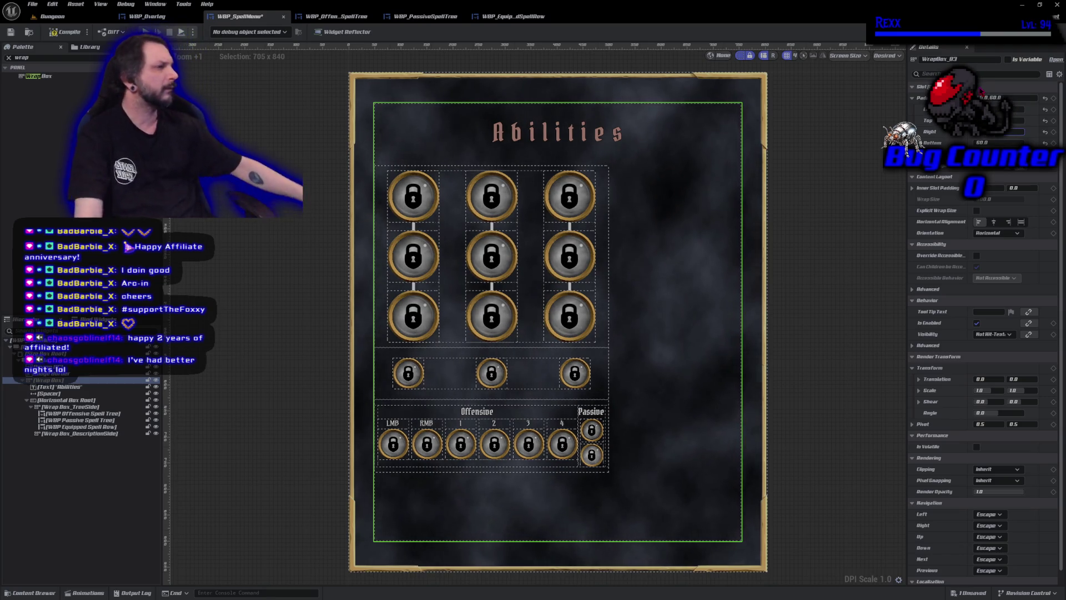
left_click(64, 33)
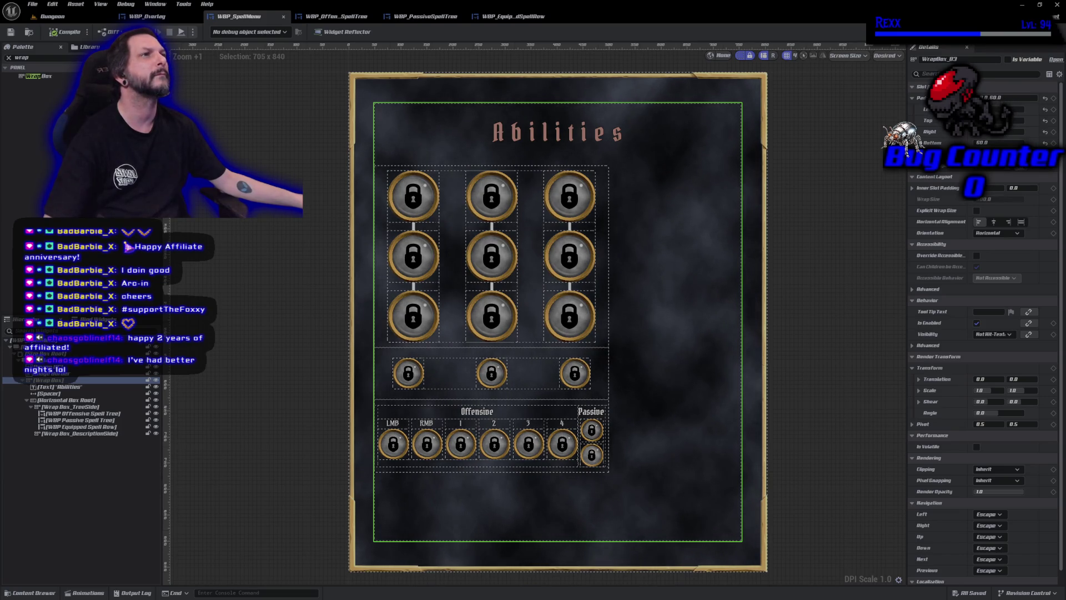
left_click(558, 133)
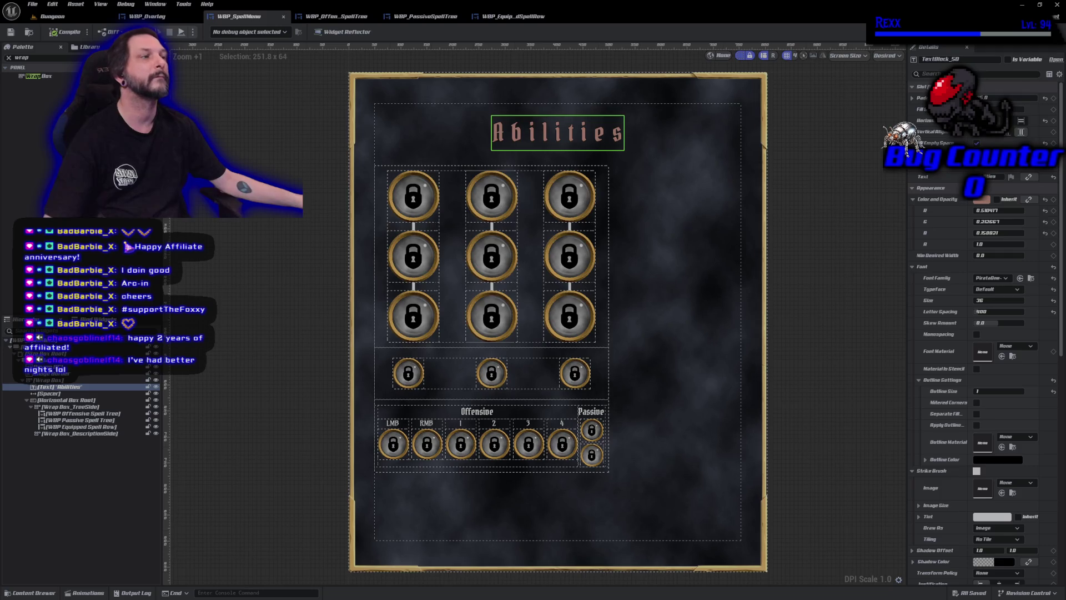
Paste a copy of the Abilities title into the spell tree column, between offensive and passive sections
left_click(69, 387)
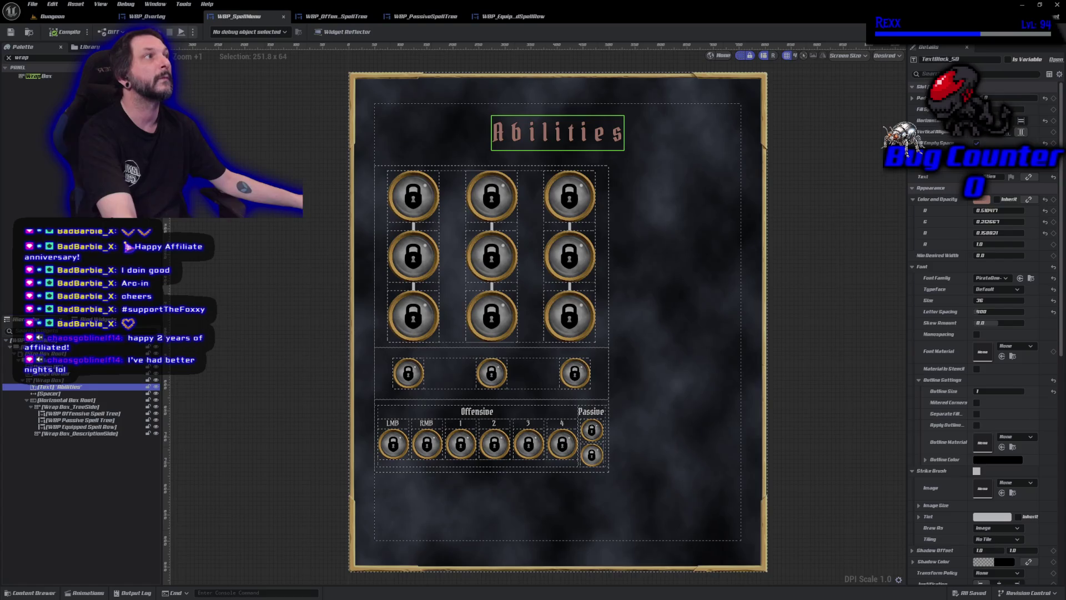
left_click(83, 413)
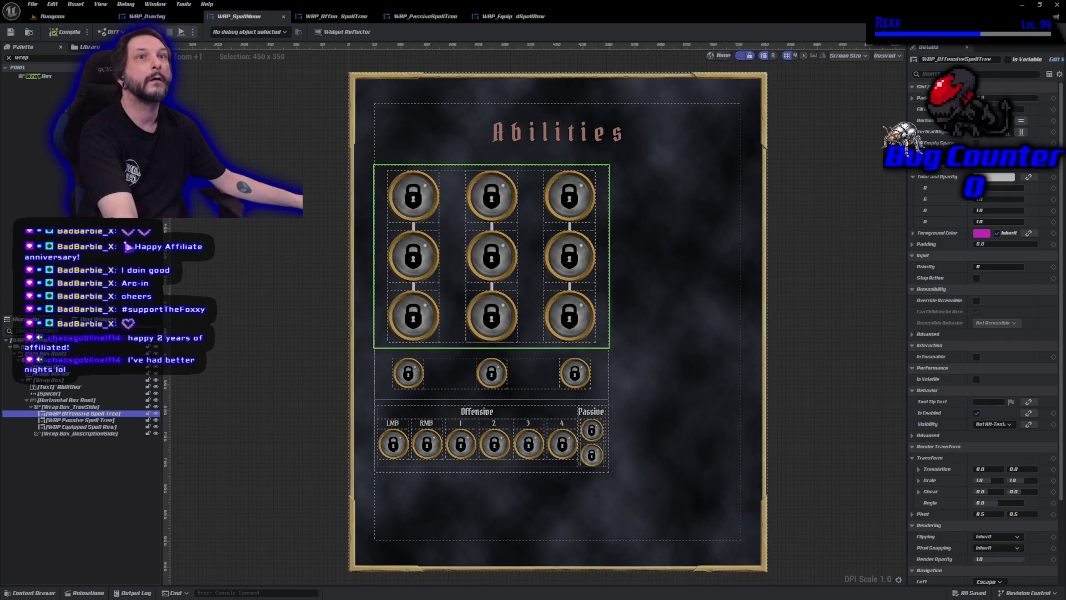
left_click(104, 421)
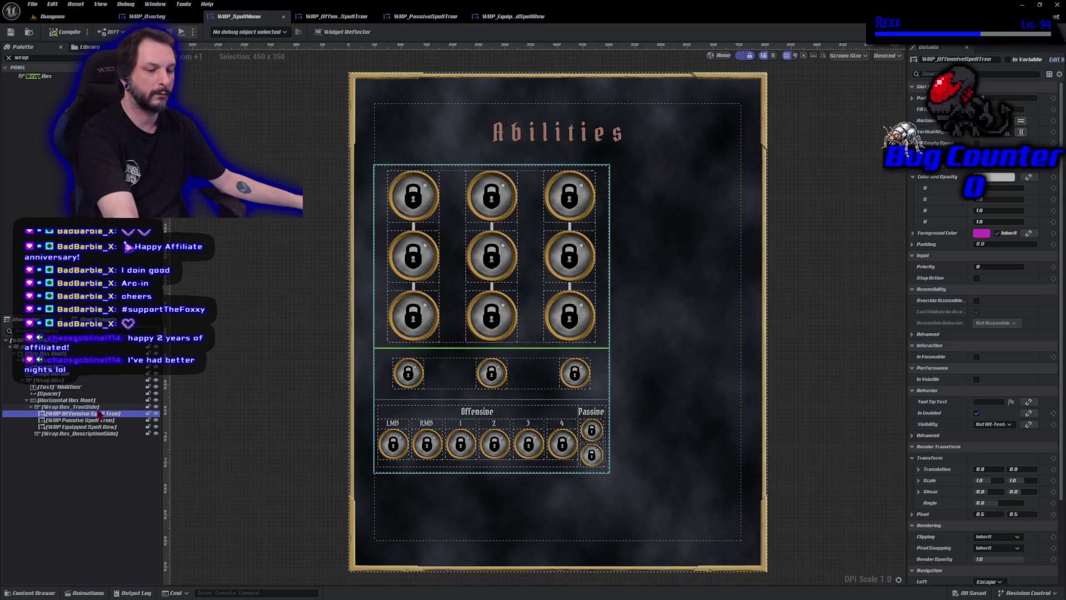
key("ctrl+v")
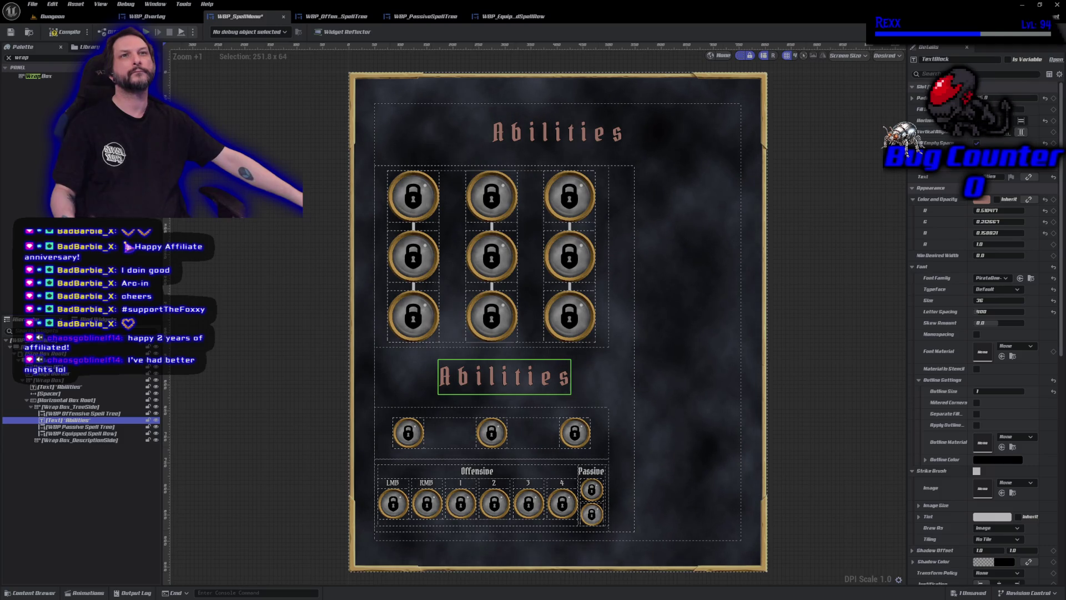
Duplicate the Abilities title above WBP Offensive Spell Tree and retitle it 'Offensive Abilities'
left_click(103, 414)
left_click(77, 421)
key("ctrl+d")
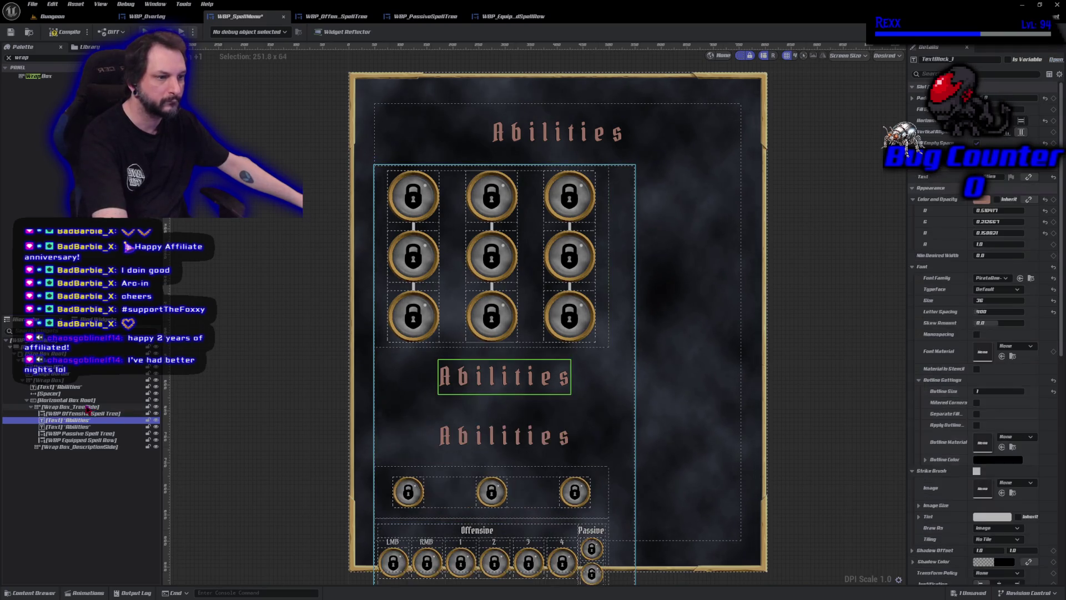
left_click_drag(76, 422, 78, 415)
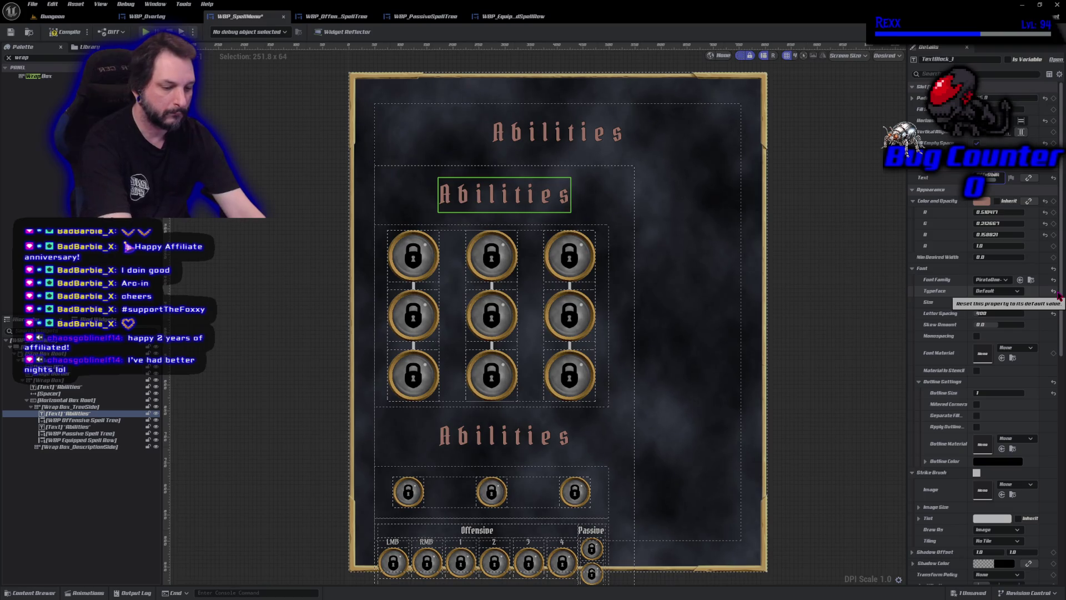
type("Offensive")
key("Return")
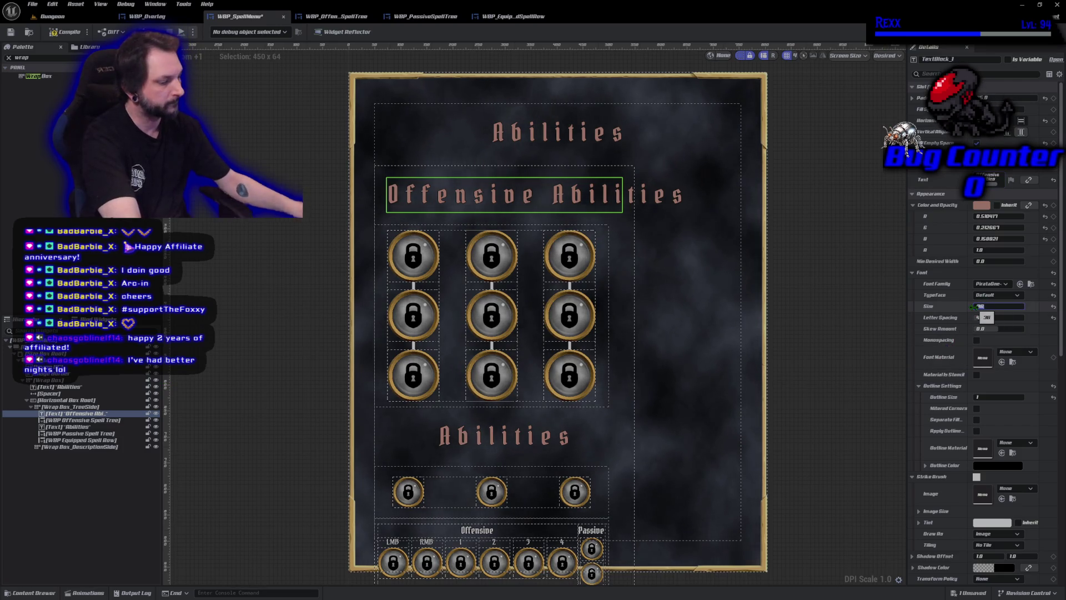
left_click_drag(986, 308, 973, 307)
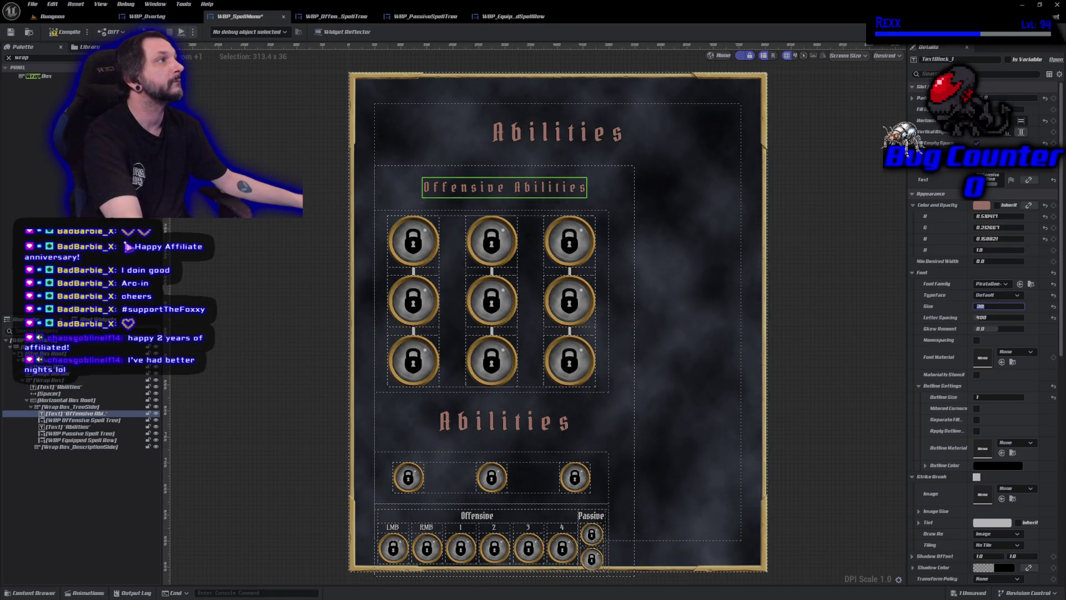
Give the Offensive Abilities heading font size 20 and letter spacing 600
left_click(994, 317)
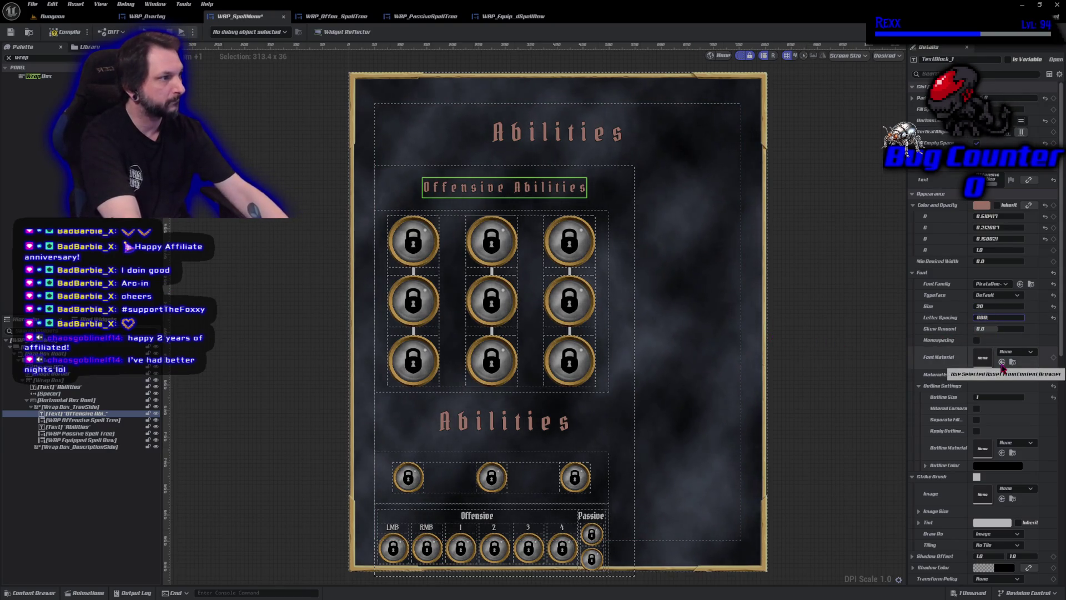
type("600")
key("Return")
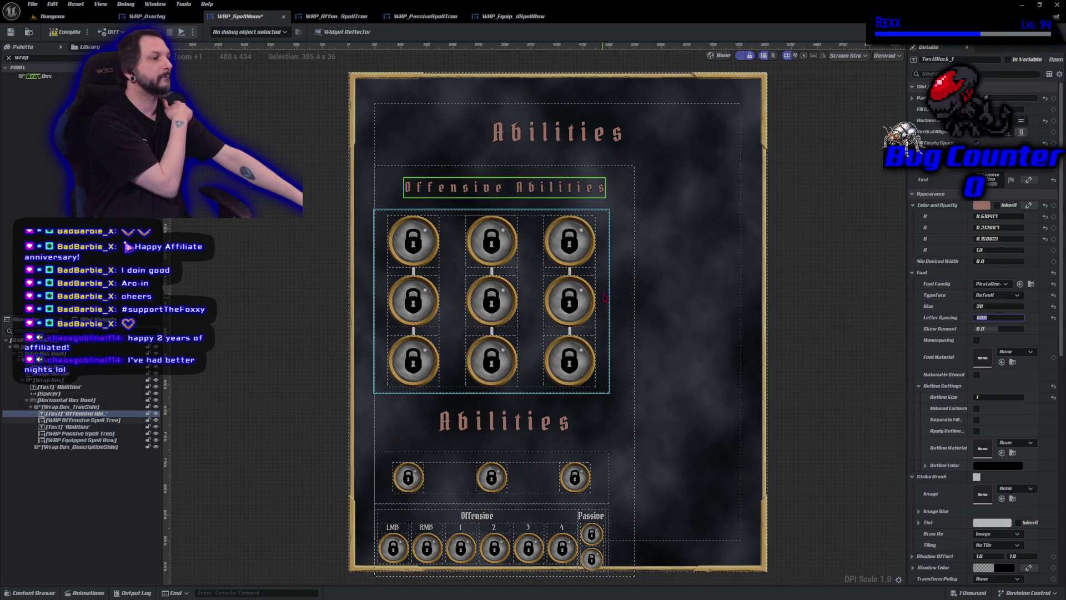
Brighten the Offensive Abilities heading's pinkish colour by raising its Value in the Color Picker
left_click(980, 205)
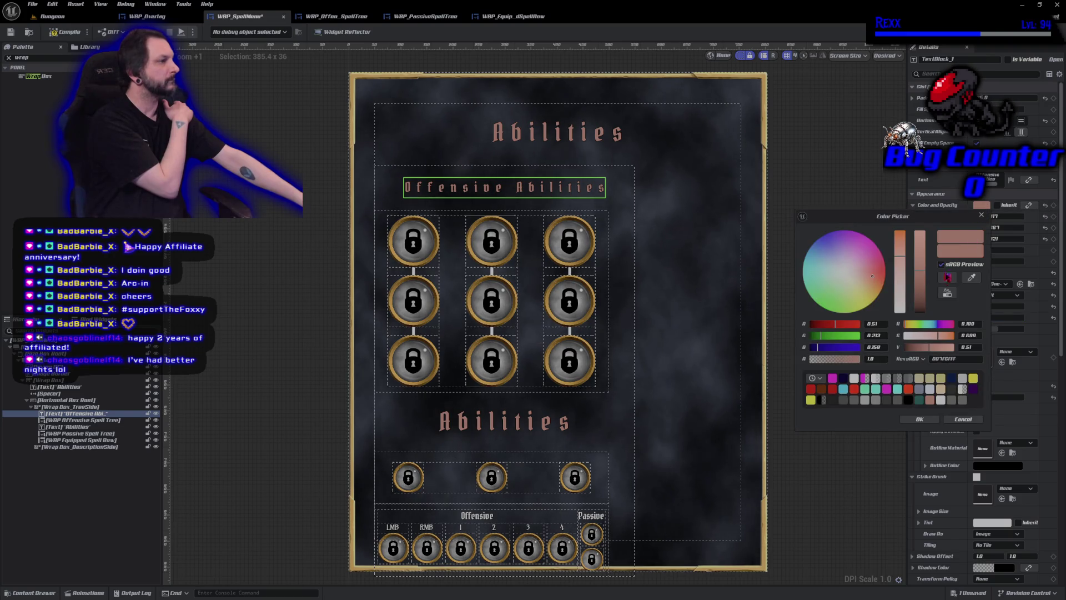
left_click(920, 251)
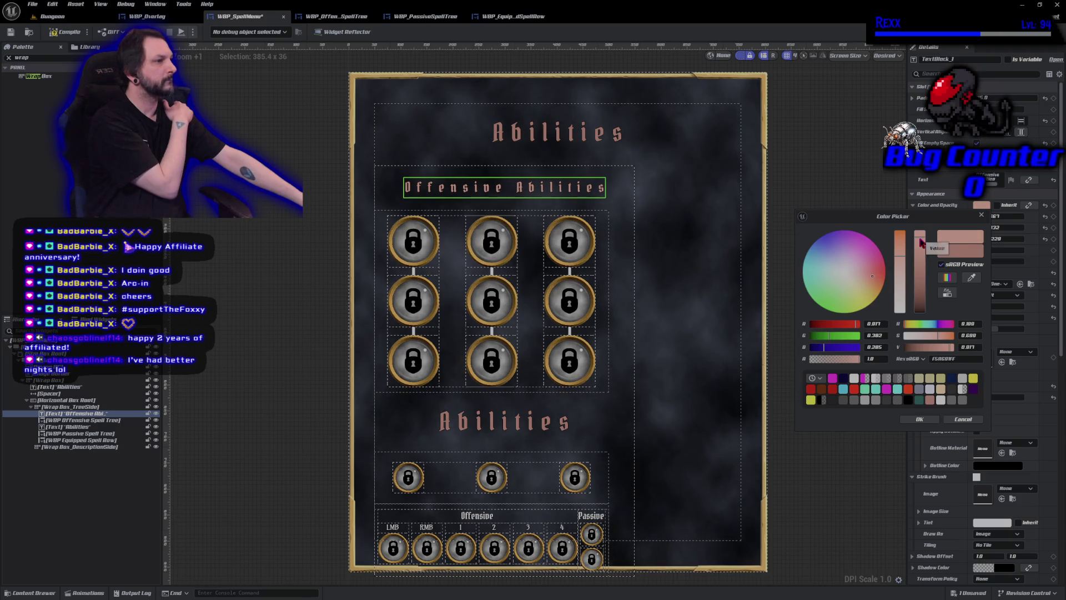
left_click(926, 420)
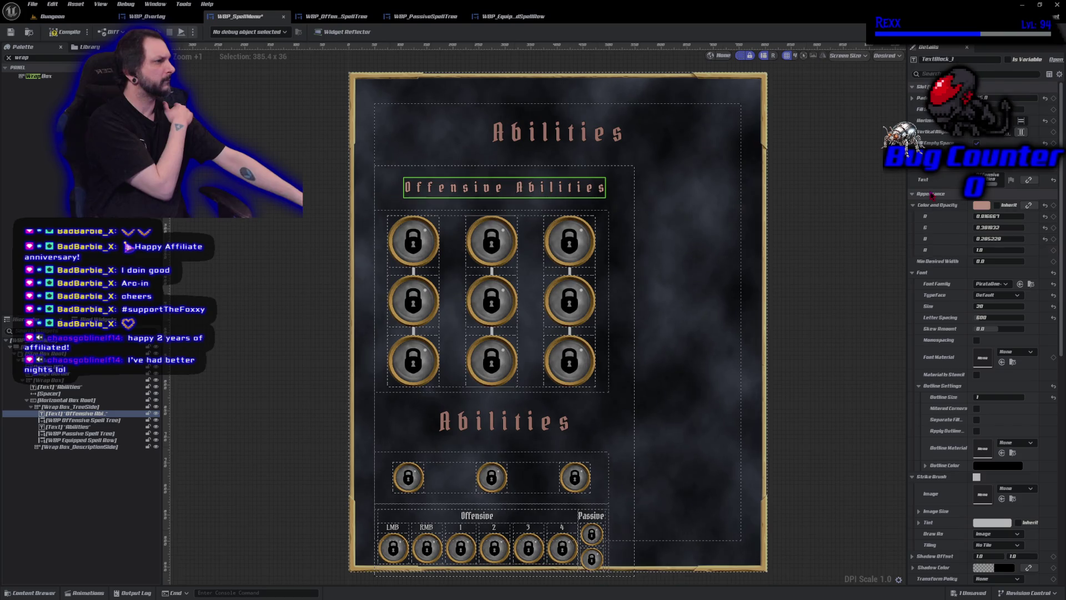
Copy all Appearance properties of the heading, then select the lower Abilities title
right_click(932, 200)
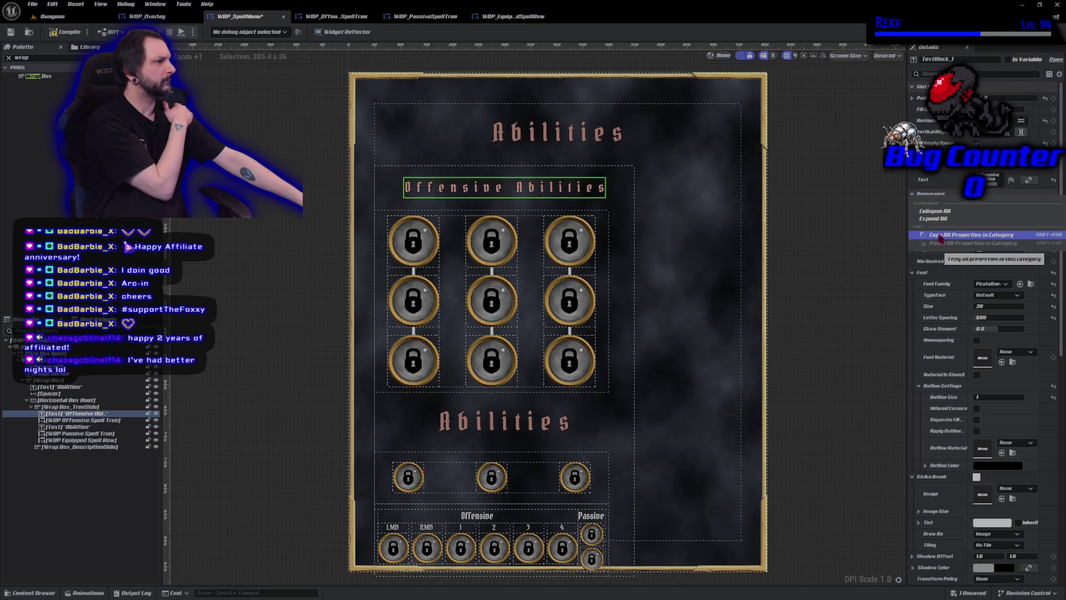
left_click(940, 236)
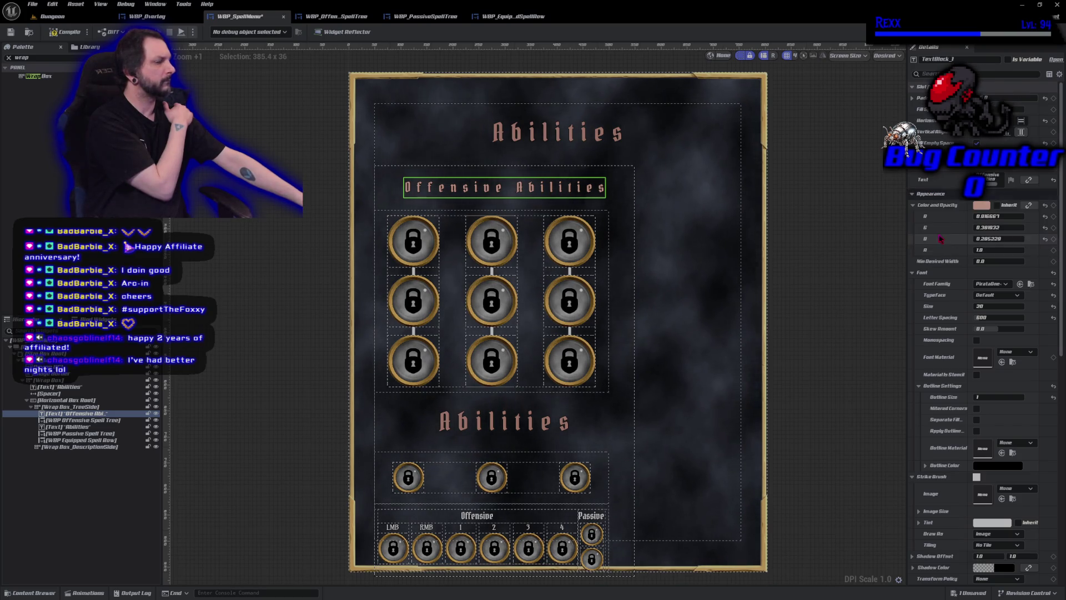
left_click(507, 421)
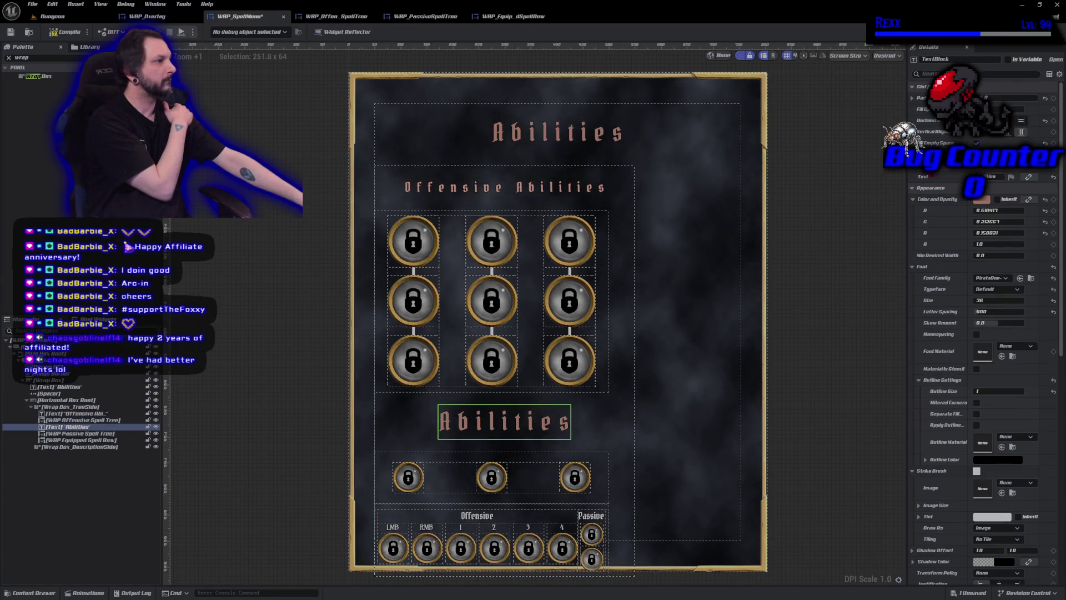
Paste the copied appearance onto the lower title, rename it 'Passive Abilities', and compile
right_click(934, 189)
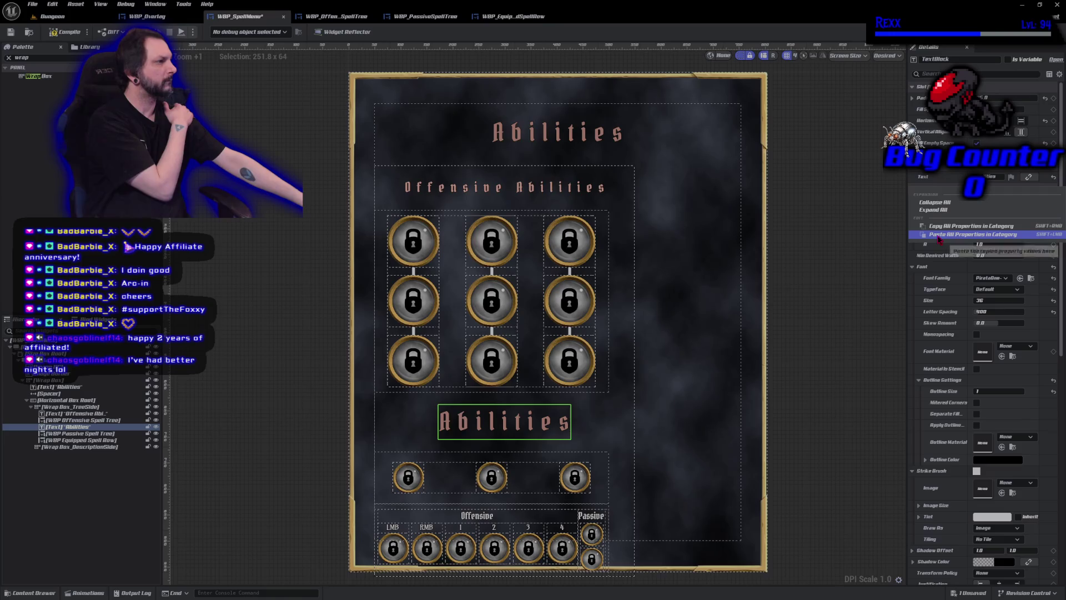
left_click(938, 239)
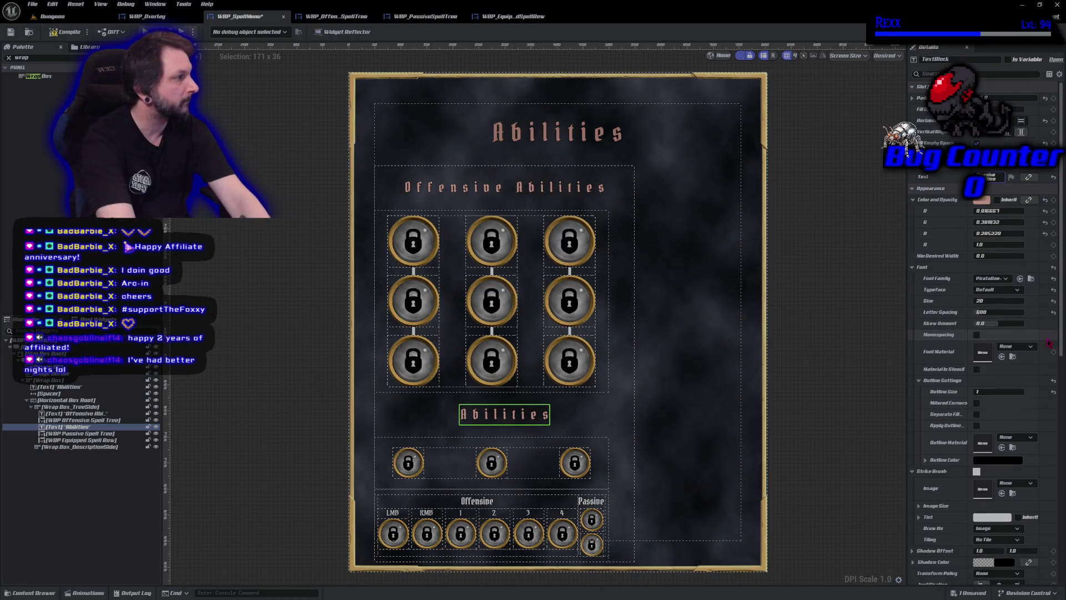
type("Passive")
key("Return")
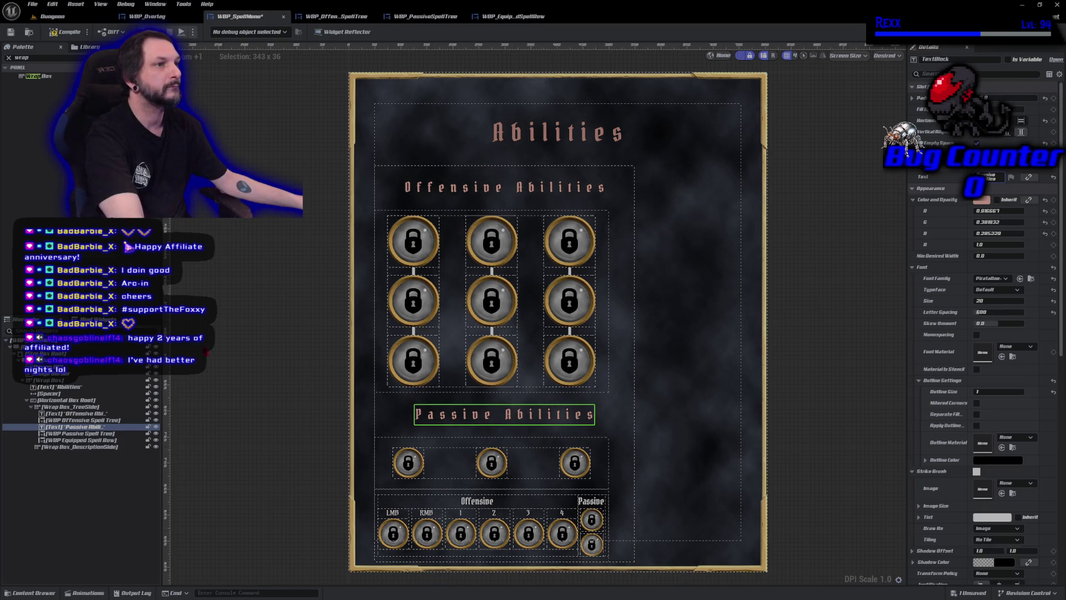
left_click(64, 34)
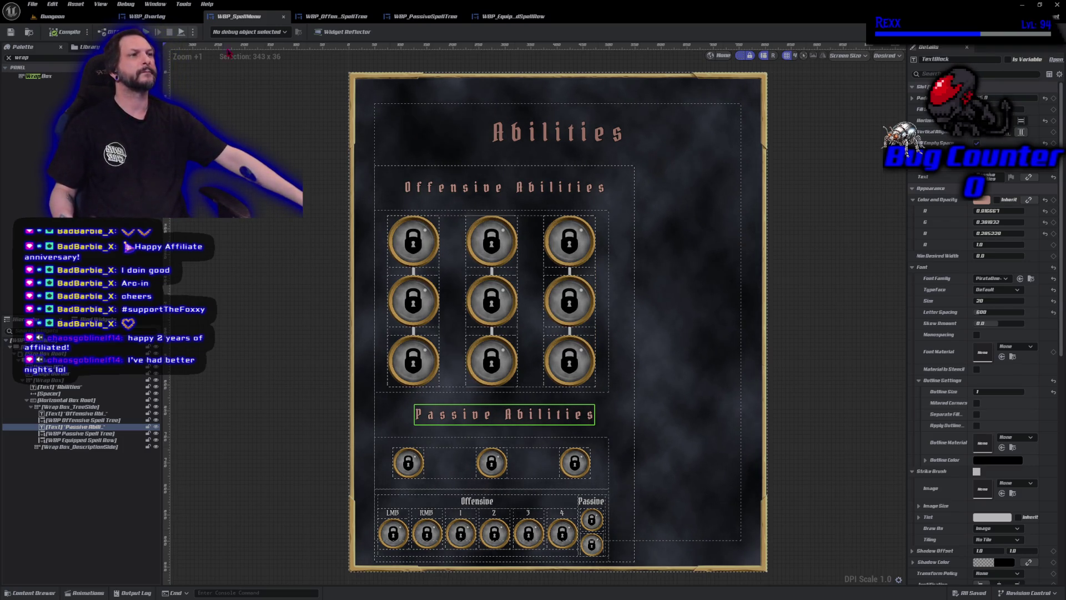
Open WBP_Overlay and select its offensive spell-tree grid
left_click(147, 16)
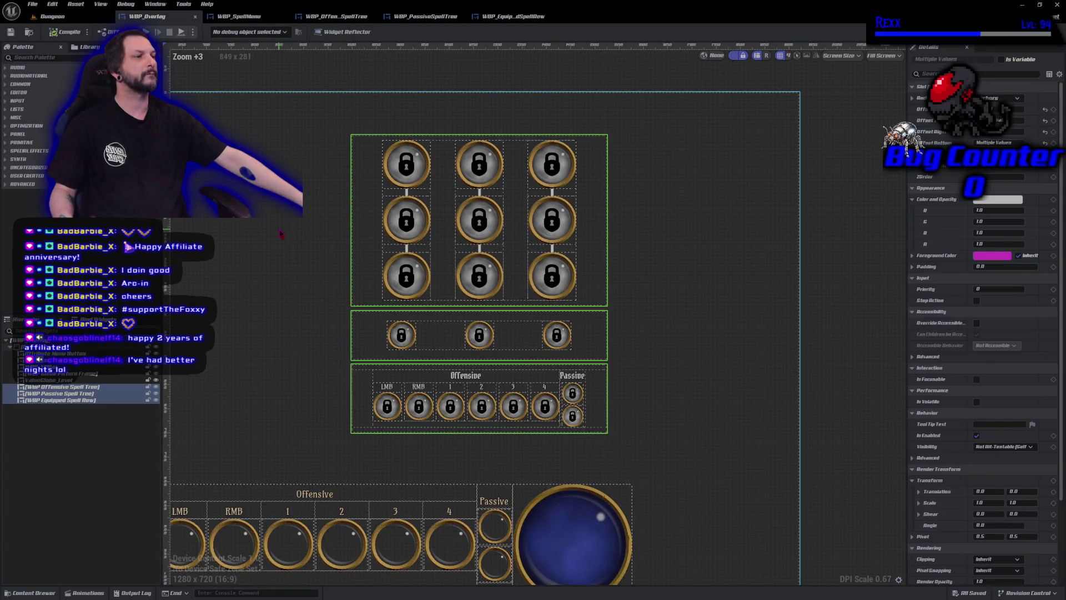
left_click(281, 234)
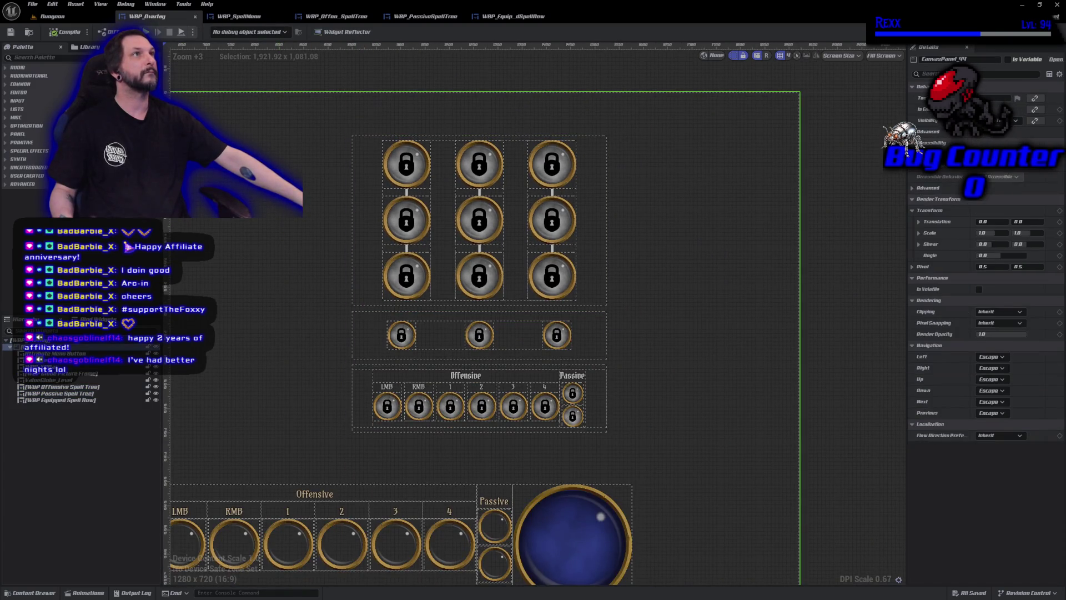
left_click(436, 289)
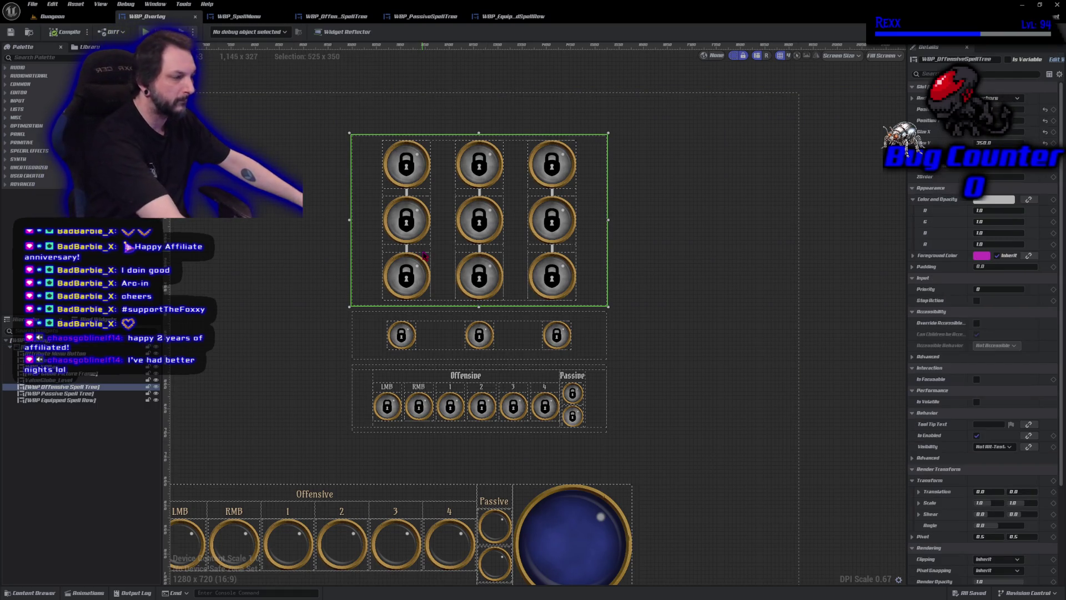
Delete the offensive, passive and equipped spell trees from WBP_Overlay, then compile and save
key("Delete")
key("Delete")
left_click(425, 383)
key("Delete")
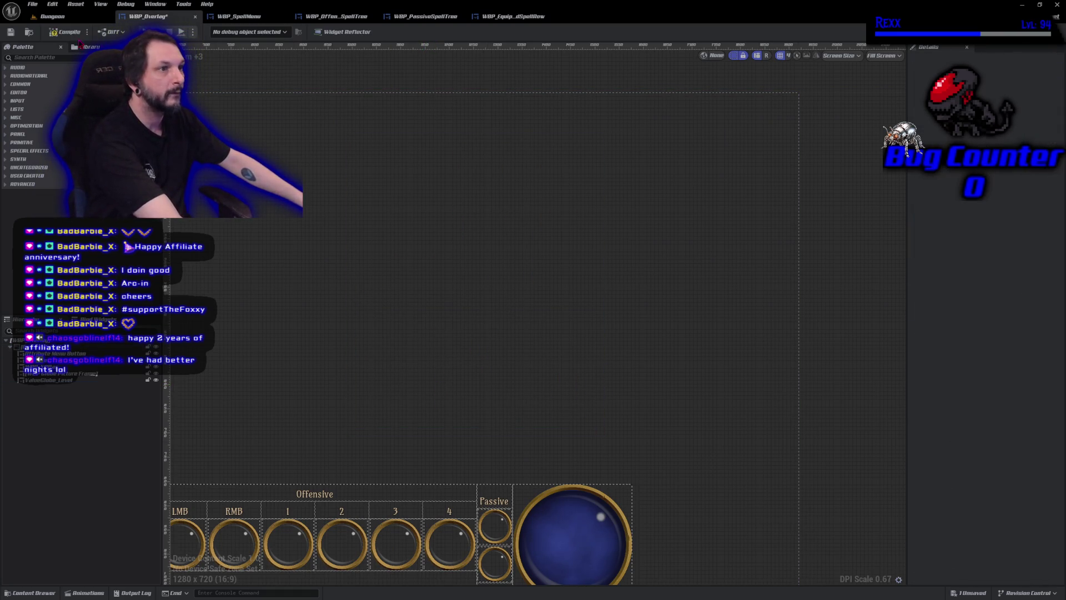
left_click(65, 32)
left_click(10, 32)
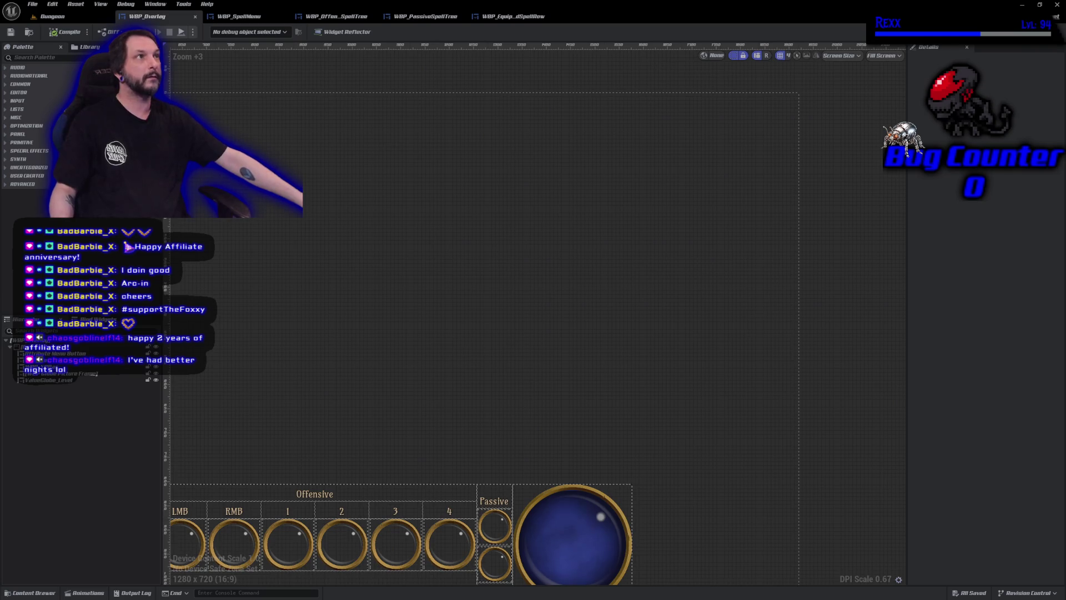
left_click(29, 58)
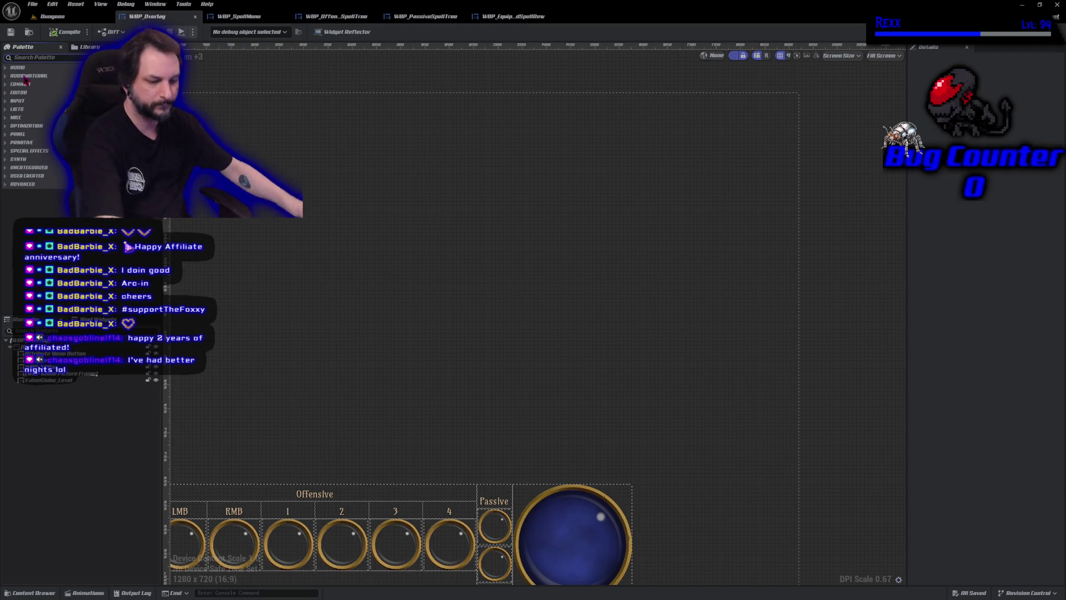
Add WBP_SpellMenu to the overlay canvas, save, and play the Dungeon level to preview it
type("spell")
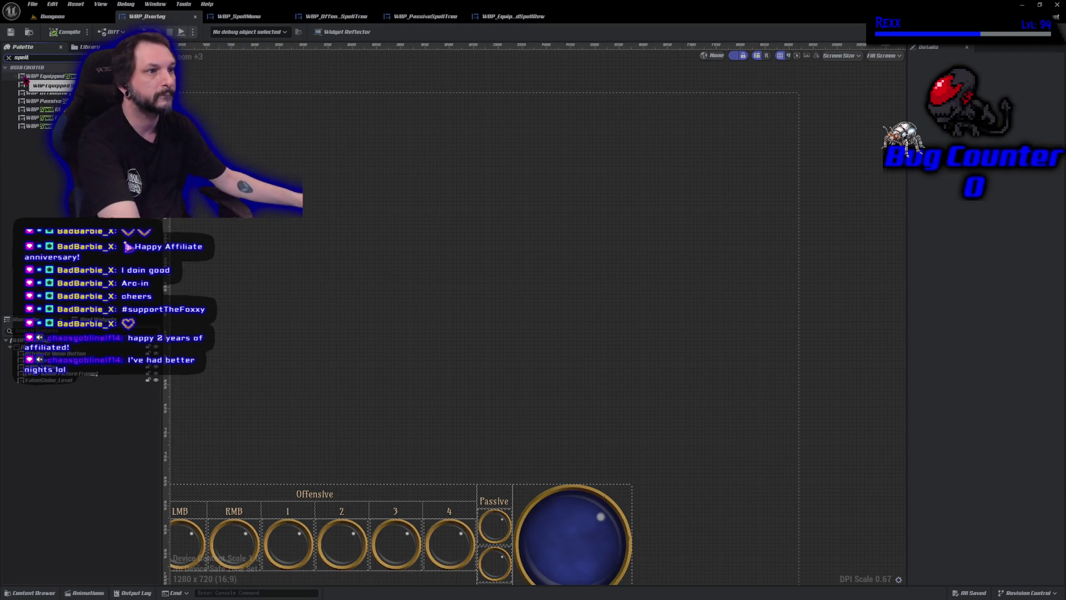
mouse_move(39, 126)
left_mouse_down()
mouse_move(647, 214)
mouse_move(462, 154)
mouse_move(372, 98)
left_mouse_up()
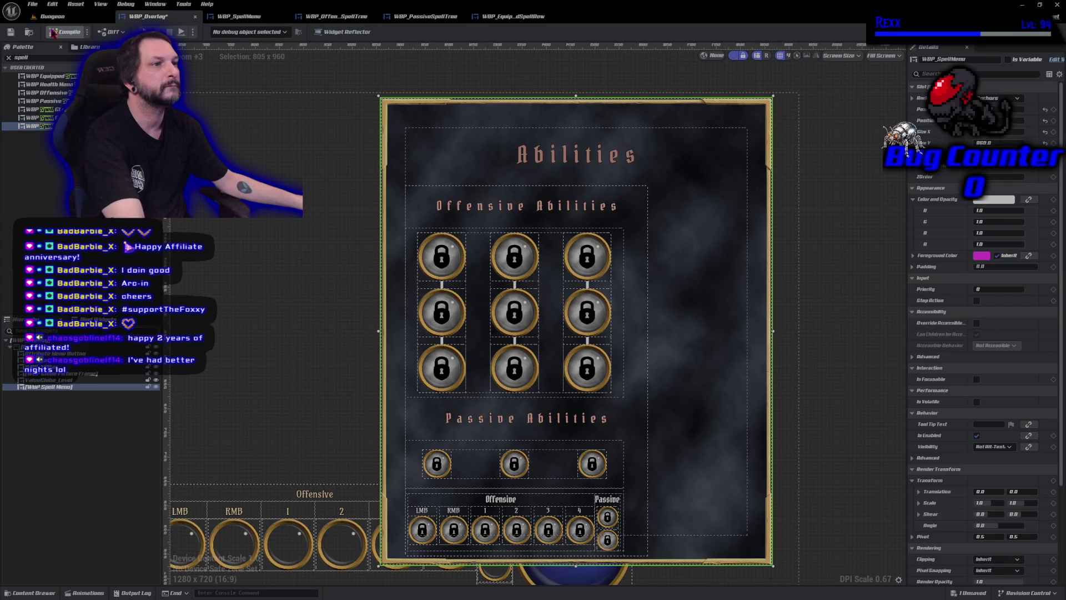
left_click(10, 31)
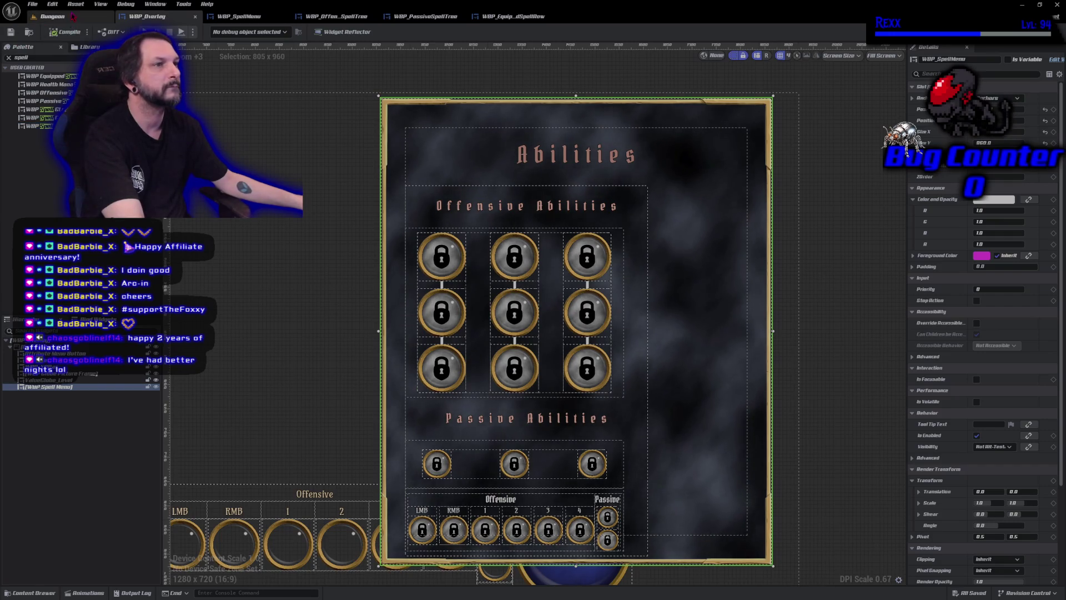
left_click(52, 16)
left_click(210, 31)
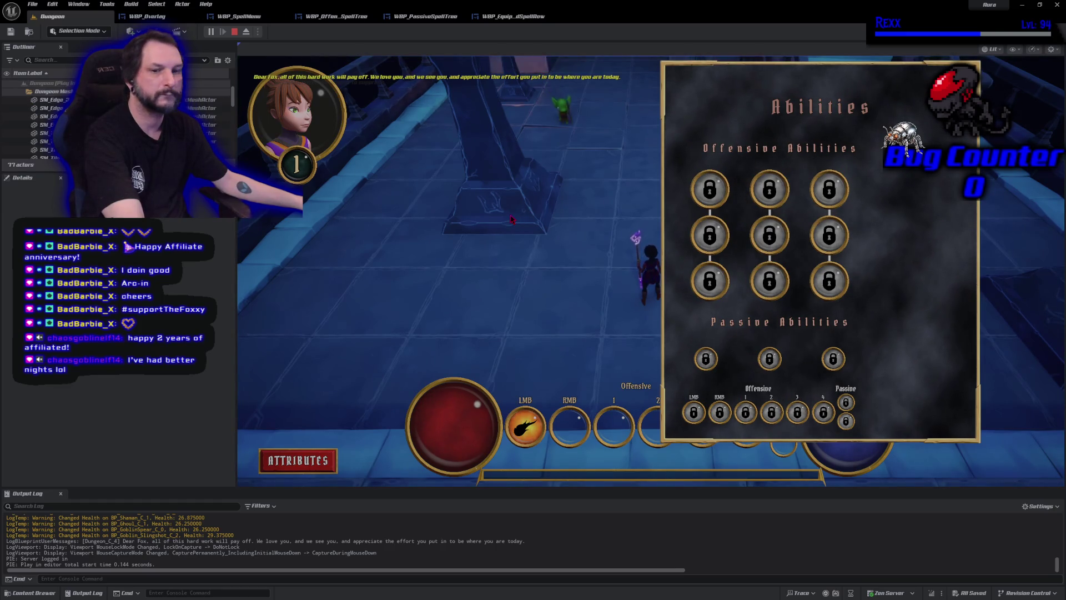
End the play session and go back to the WBP_EquippedSpellRow event graph
left_click(234, 32)
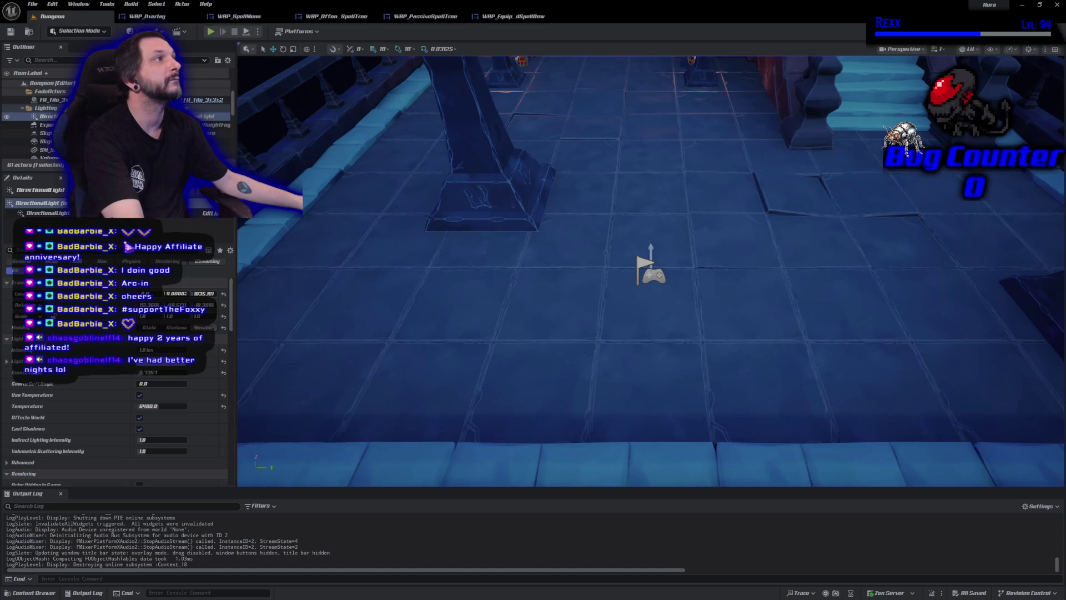
left_click(433, 17)
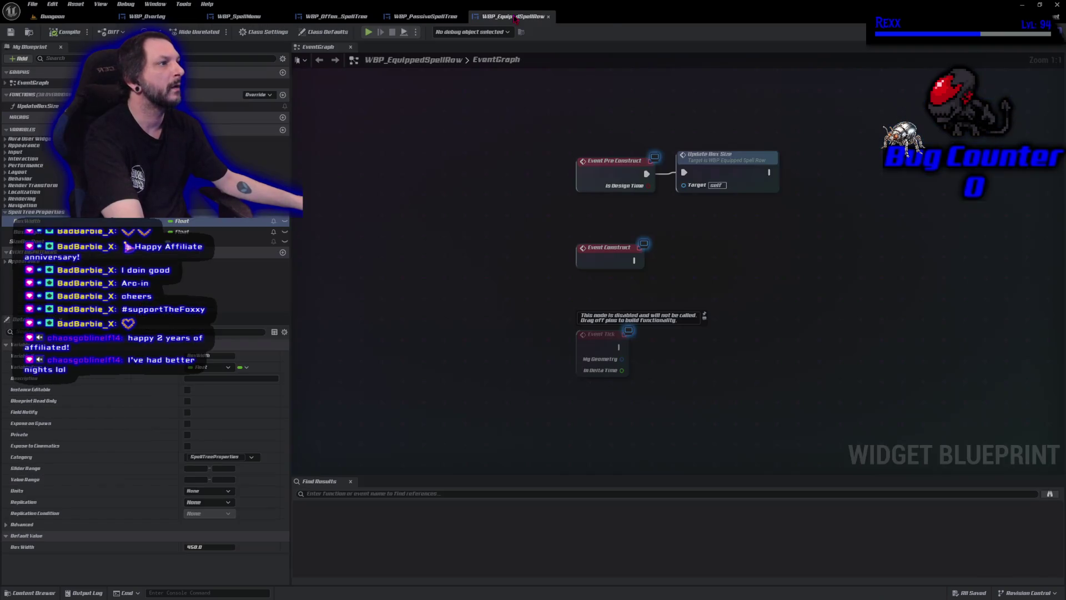
Close the EquippedSpellRow, PassiveSpellTree and OffensiveSpellTree tabs, returning to WBP_SpellMenu
left_click(516, 18)
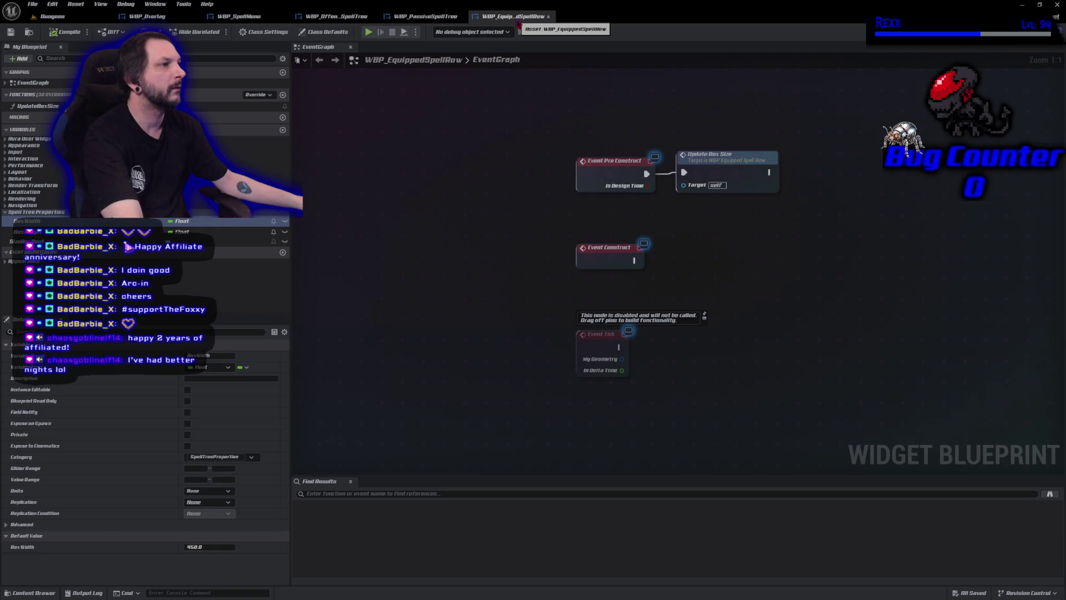
left_click(1021, 31)
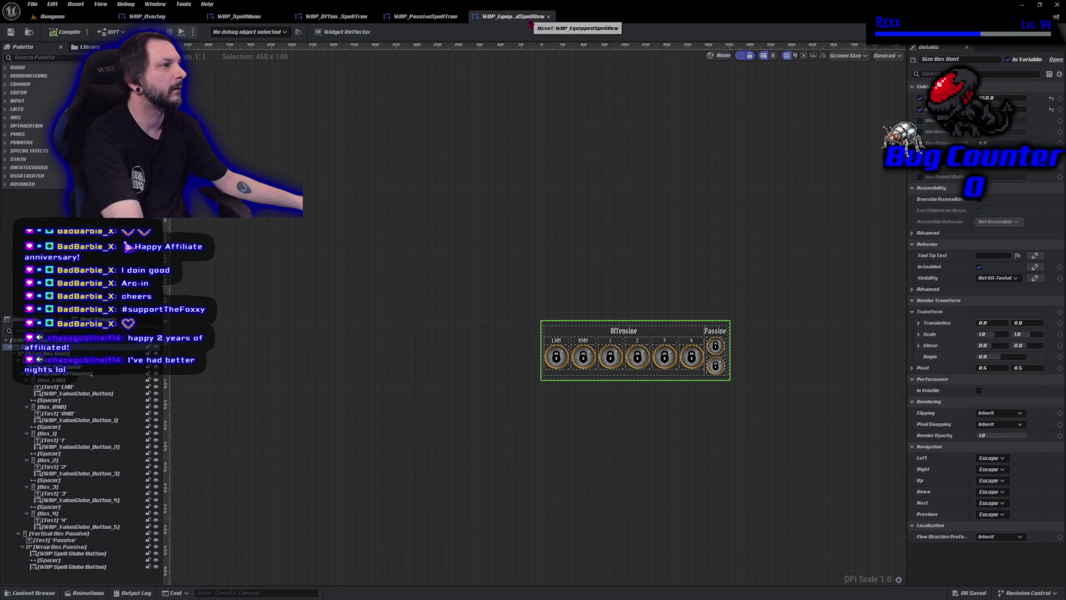
left_click(548, 17)
left_click(462, 16)
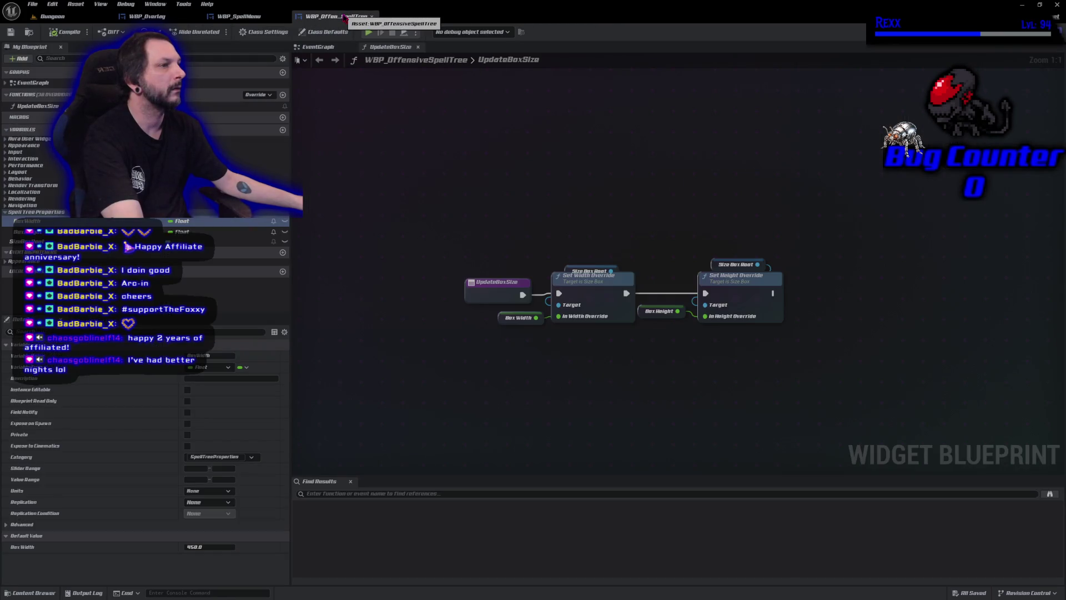
left_click(372, 16)
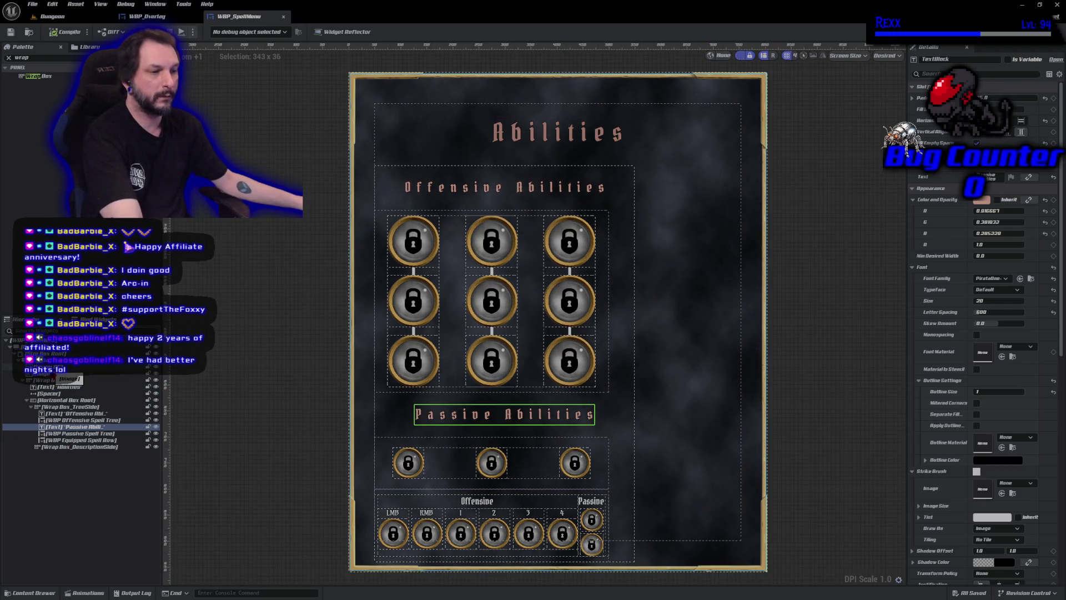
Set WrapBox_83's padding to 40 and compile the spell menu
left_click(61, 381)
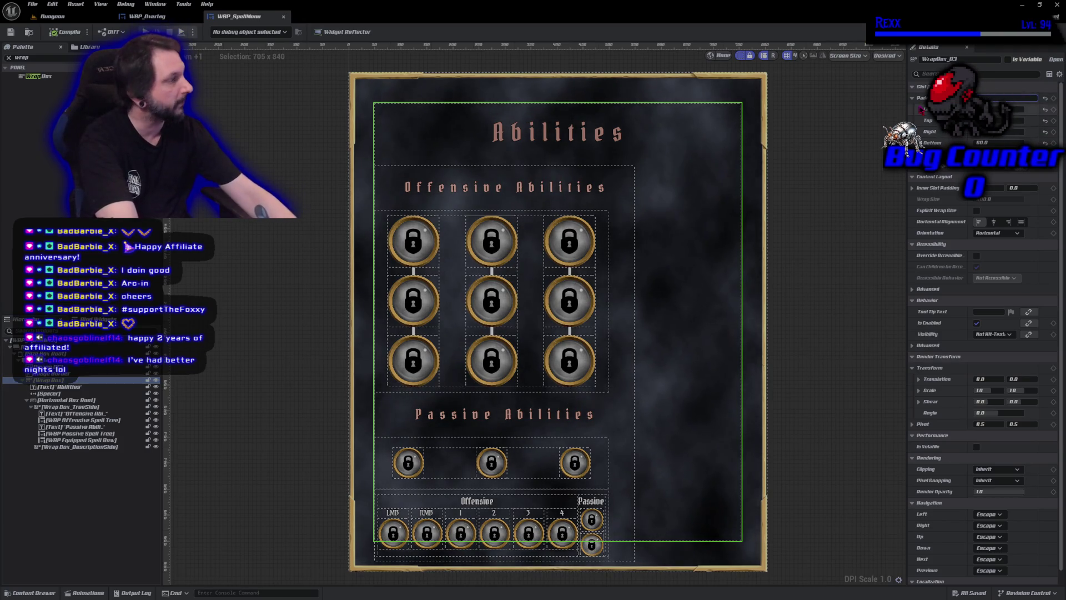
type("40")
key("Return")
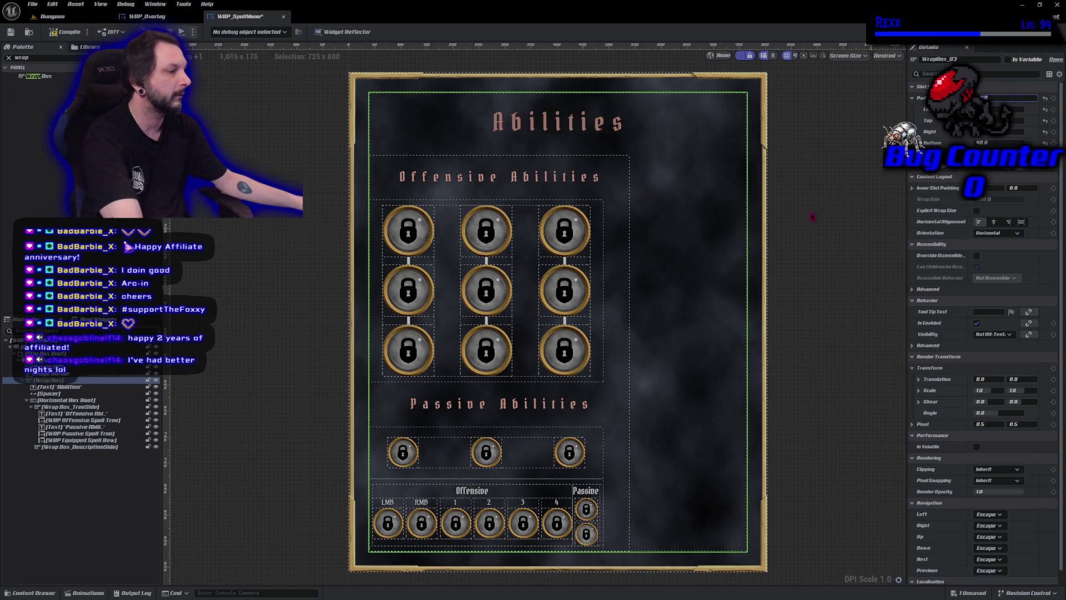
left_click(70, 32)
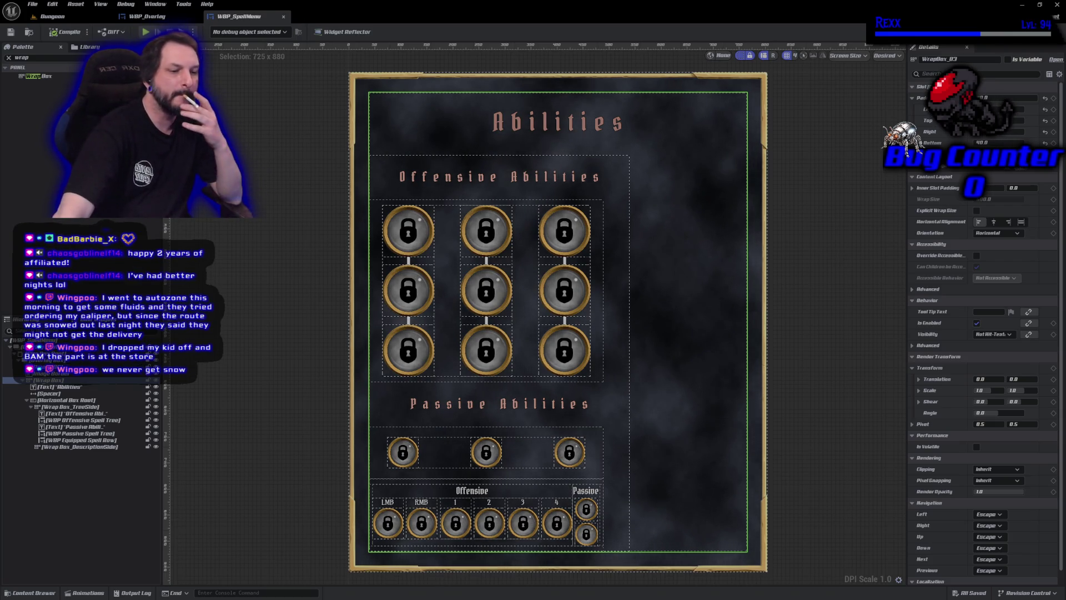
key("alt+p")
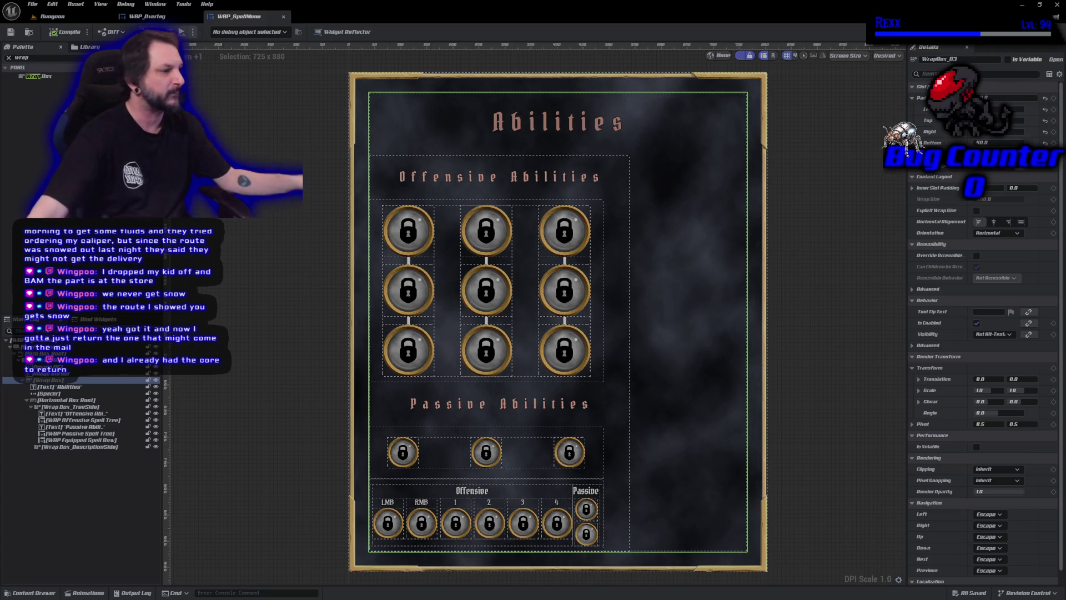
left_click(308, 405)
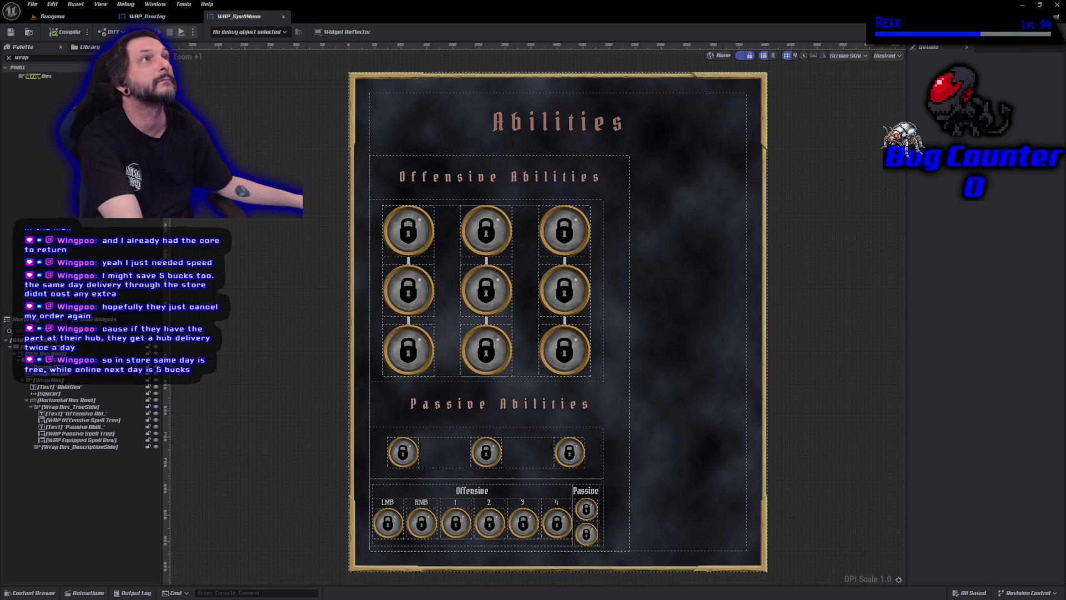
Copy the Passive Abilities heading, retitle it 'Equipped Abilities' above the equipped row, and save
left_click(80, 428)
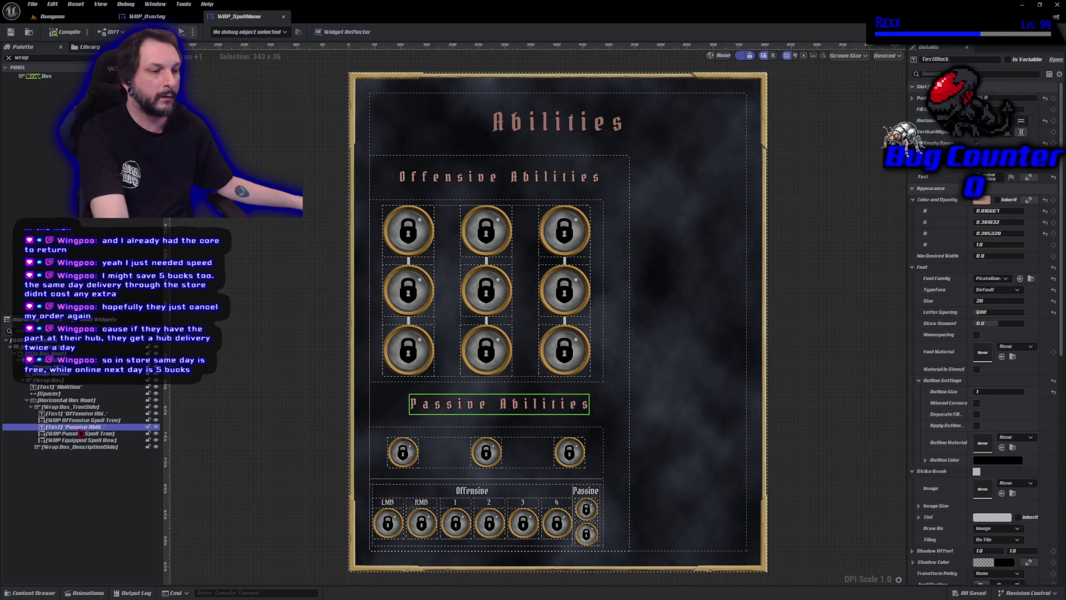
left_click(80, 433)
key("ctrl+v")
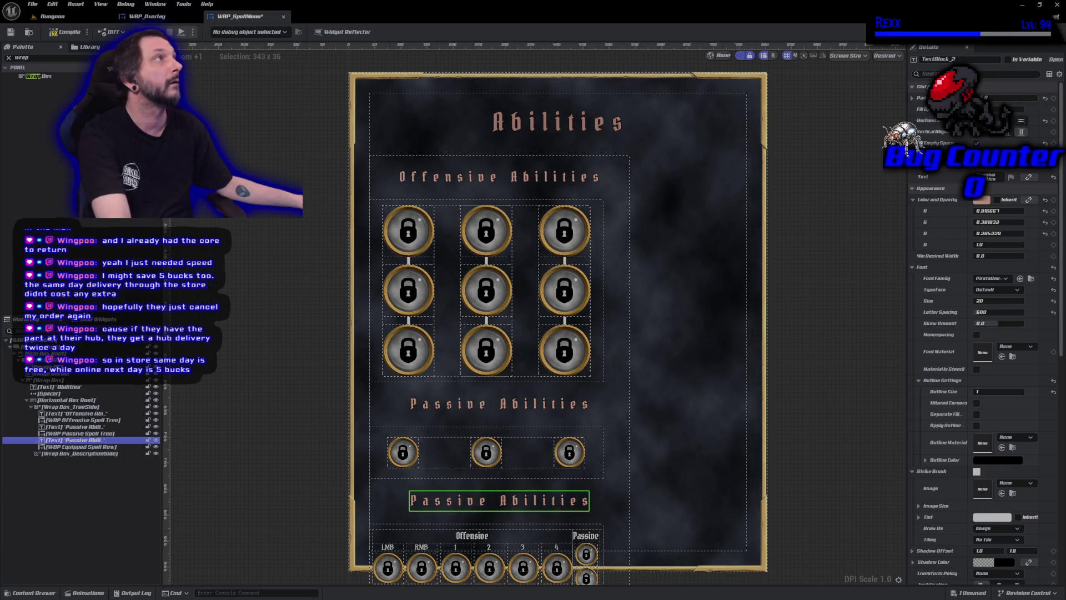
left_click(961, 176)
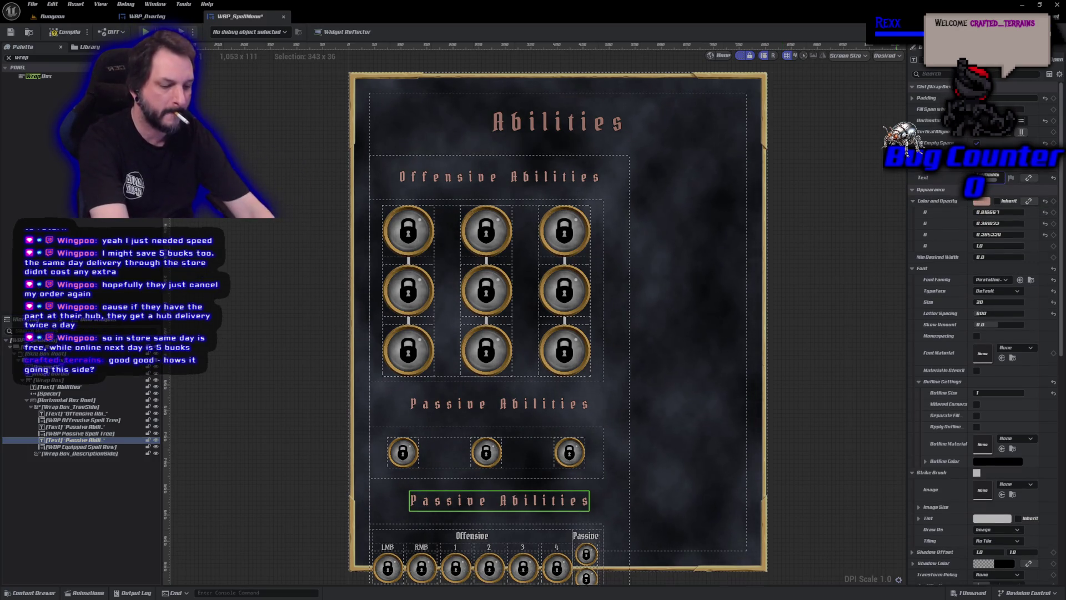
type("Equipped")
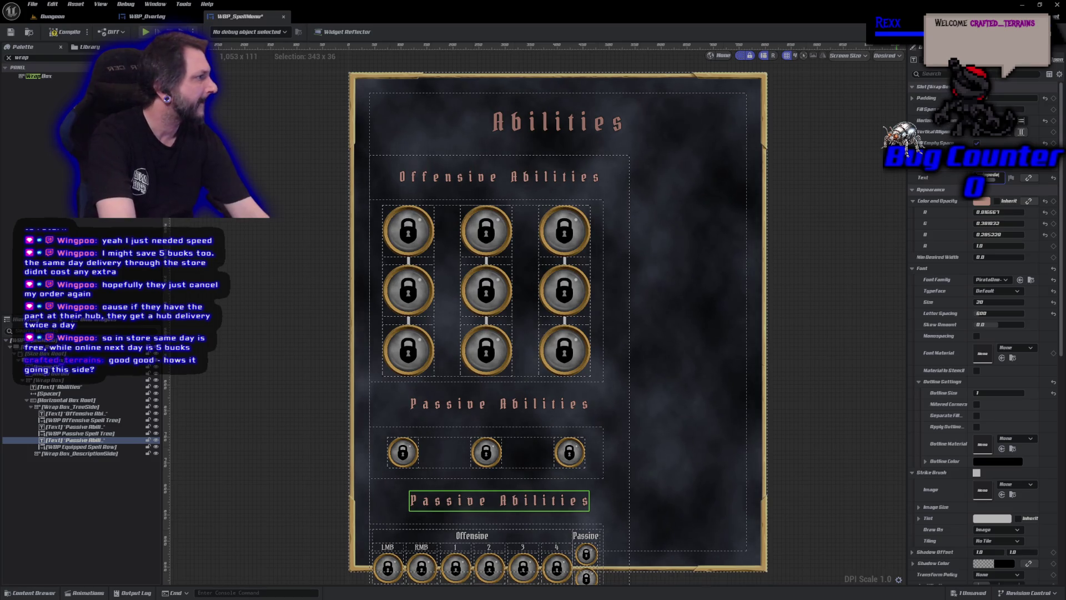
key("Return")
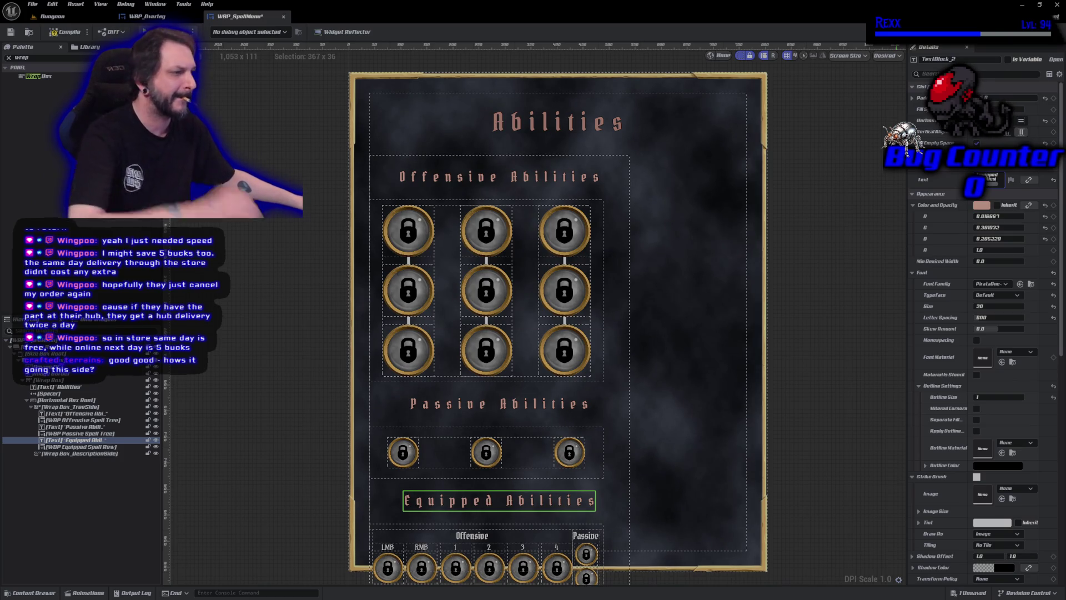
key("ctrl+s")
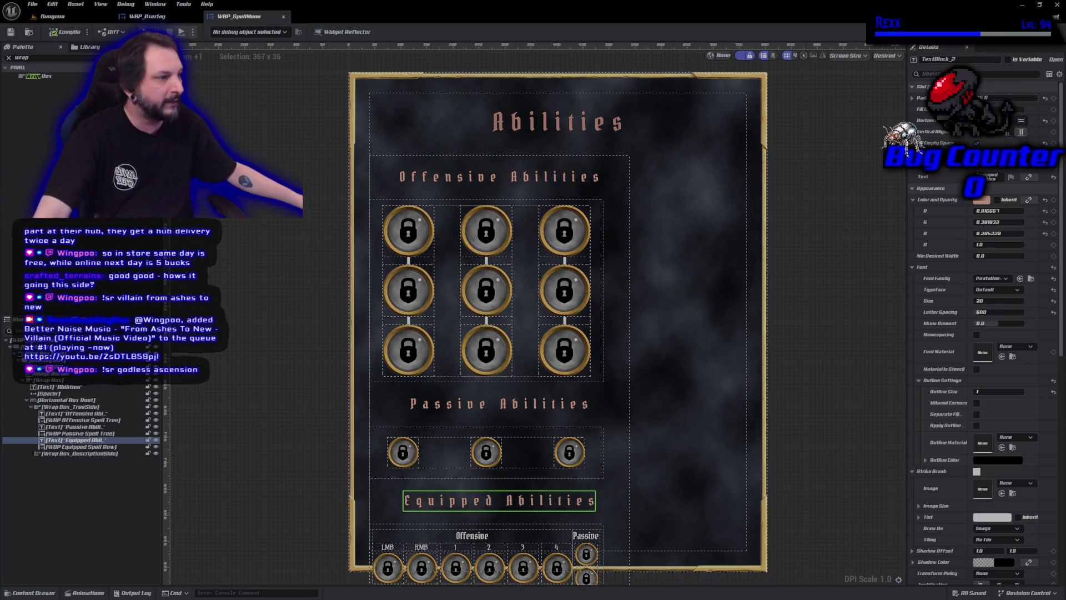
left_click(223, 292)
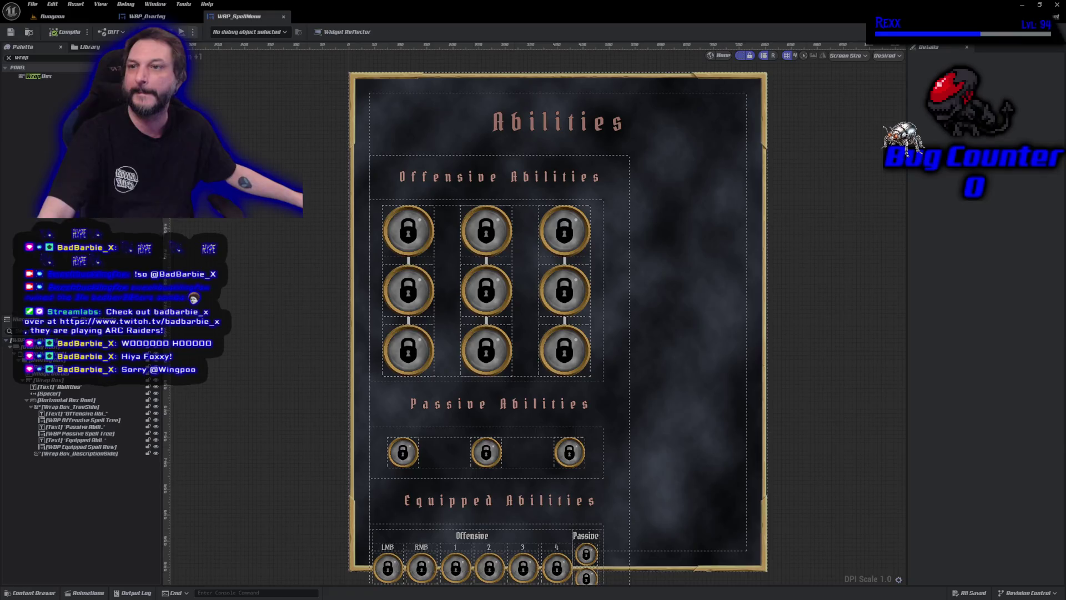
left_click_drag(477, 139, 233, 109)
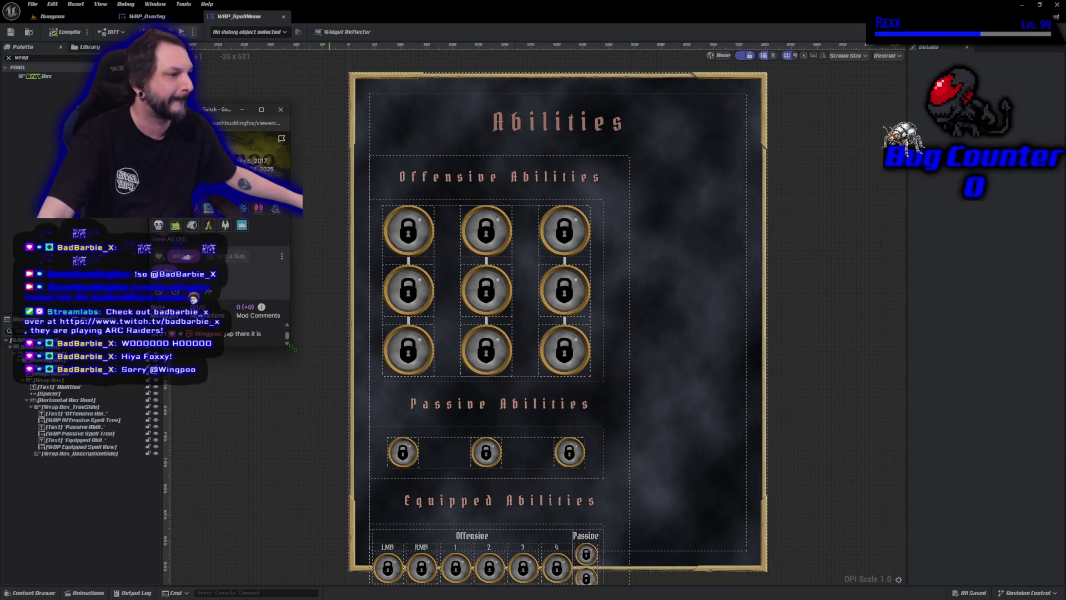
mouse_move(288, 348)
left_mouse_down()
mouse_move(315, 391)
mouse_move(512, 483)
left_mouse_up()
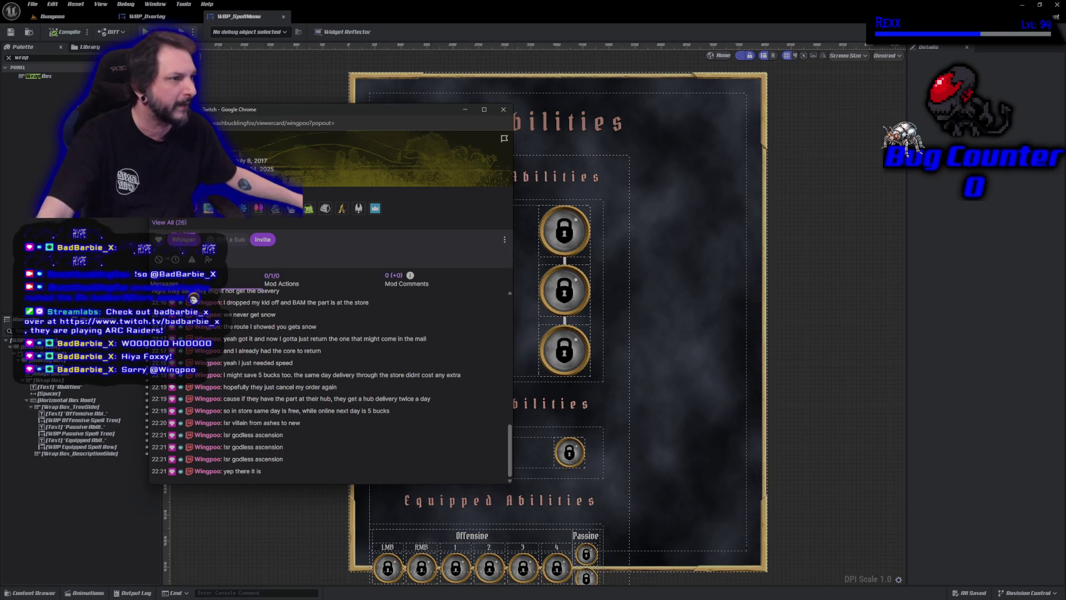
left_click(503, 109)
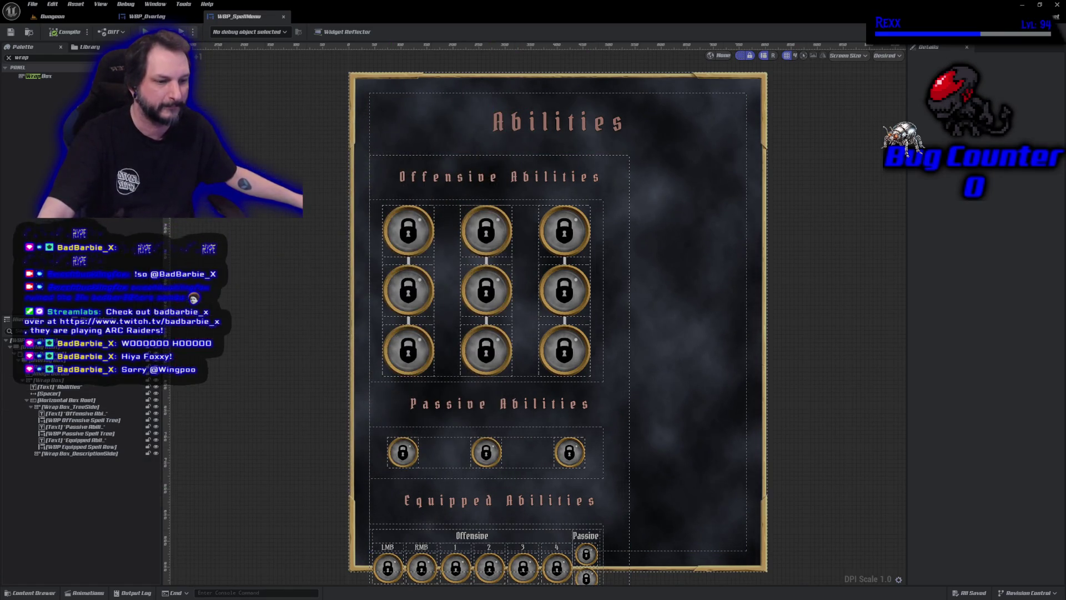
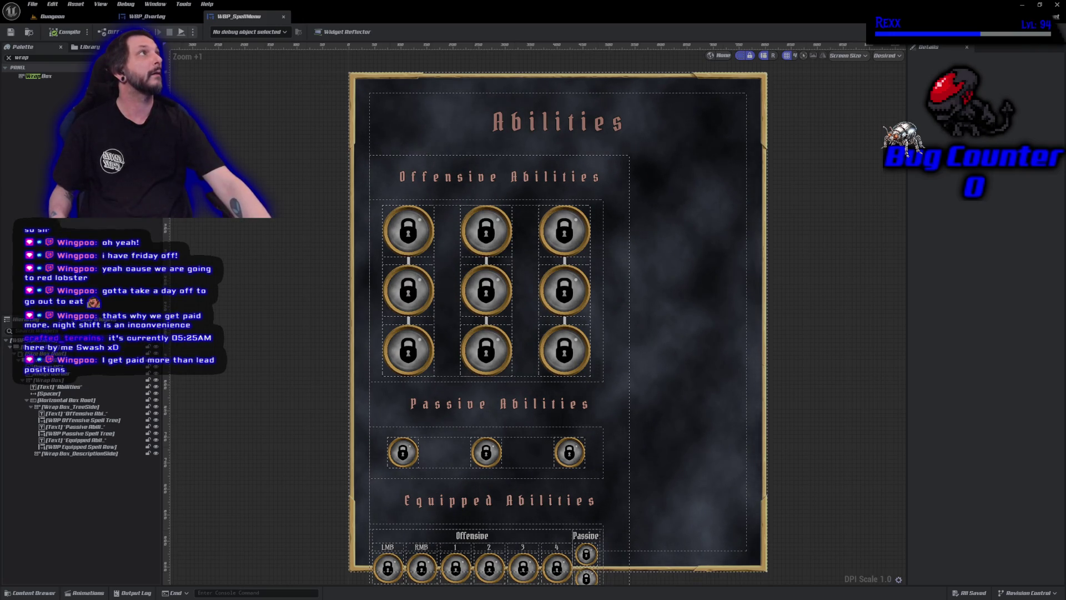
Set the Abilities title's slot Padding Bottom to 0
left_click(47, 353)
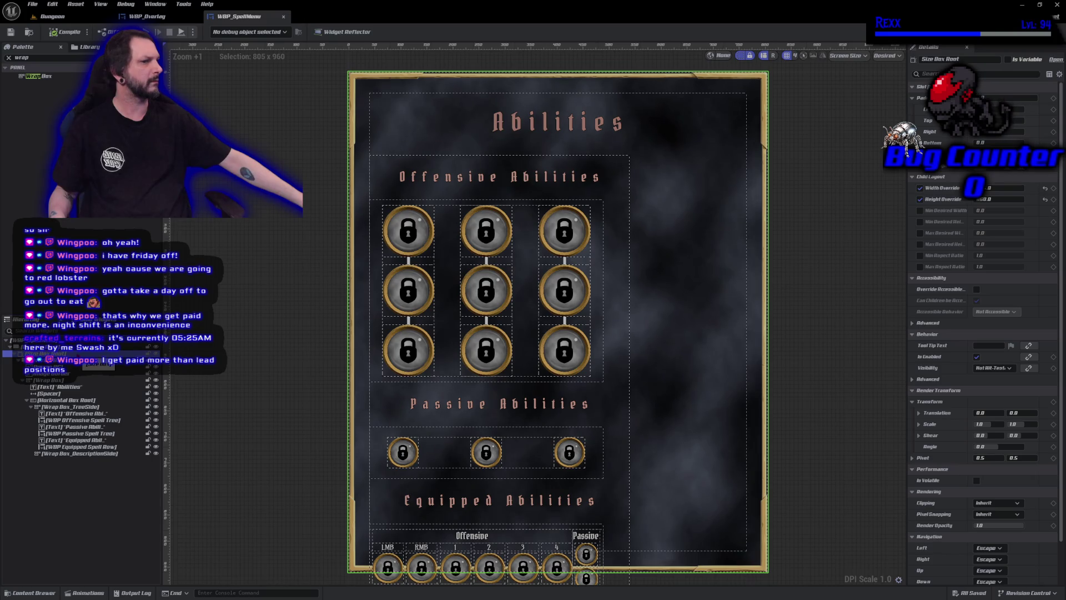
left_click(71, 346)
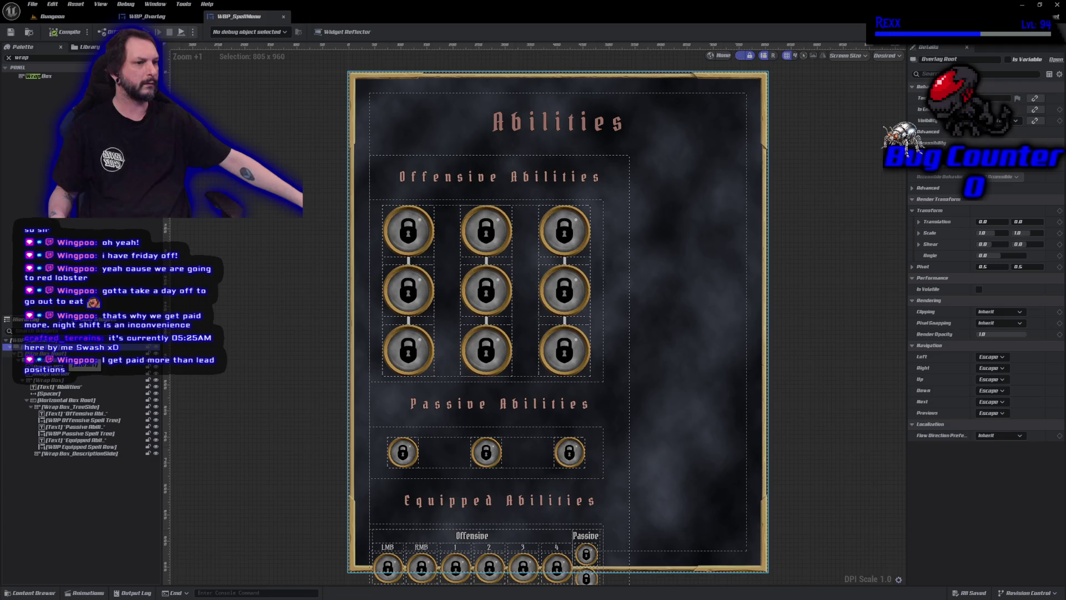
left_click(60, 394)
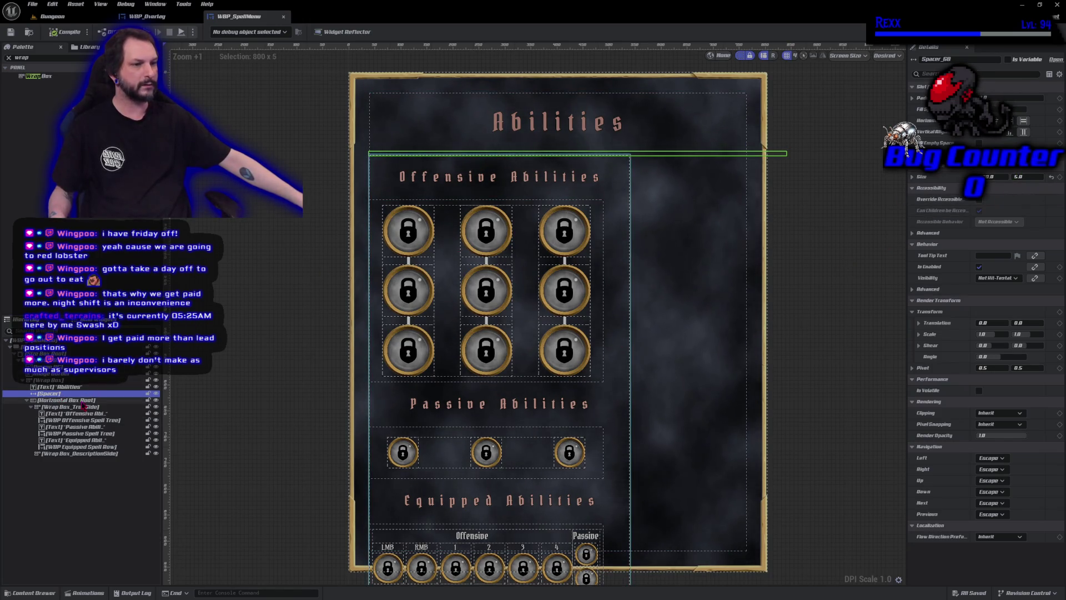
left_click(60, 390)
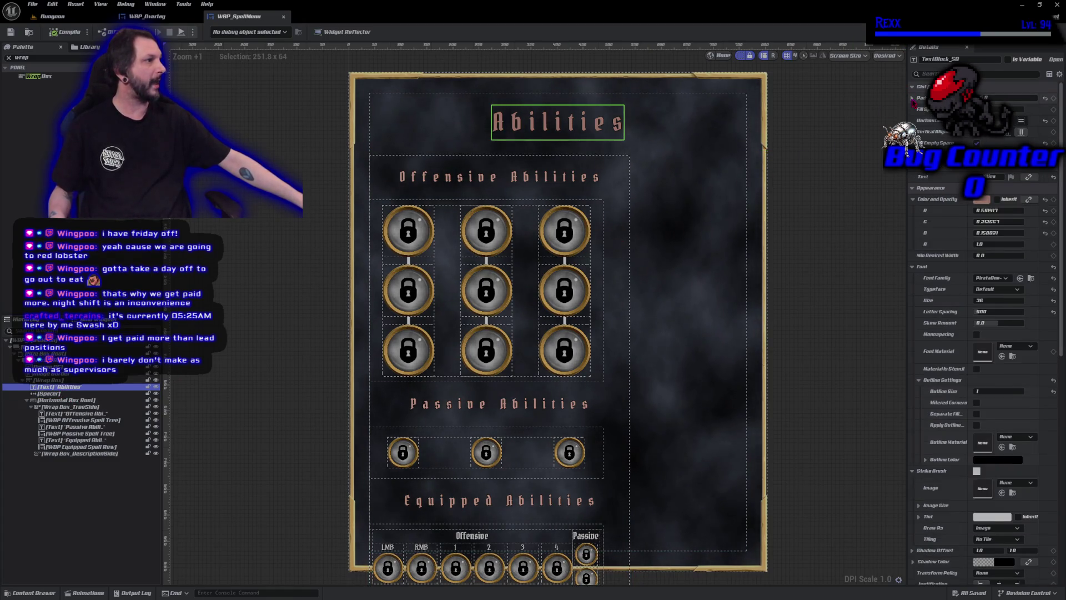
left_click(912, 98)
left_click(1008, 98)
type("0")
key("Return")
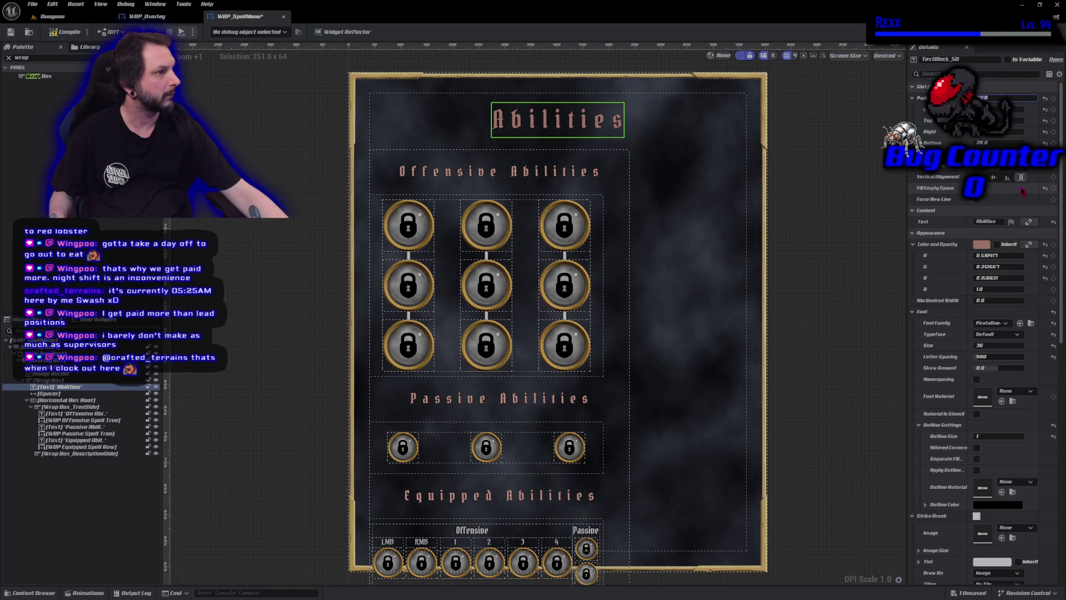
type("0")
key("Return")
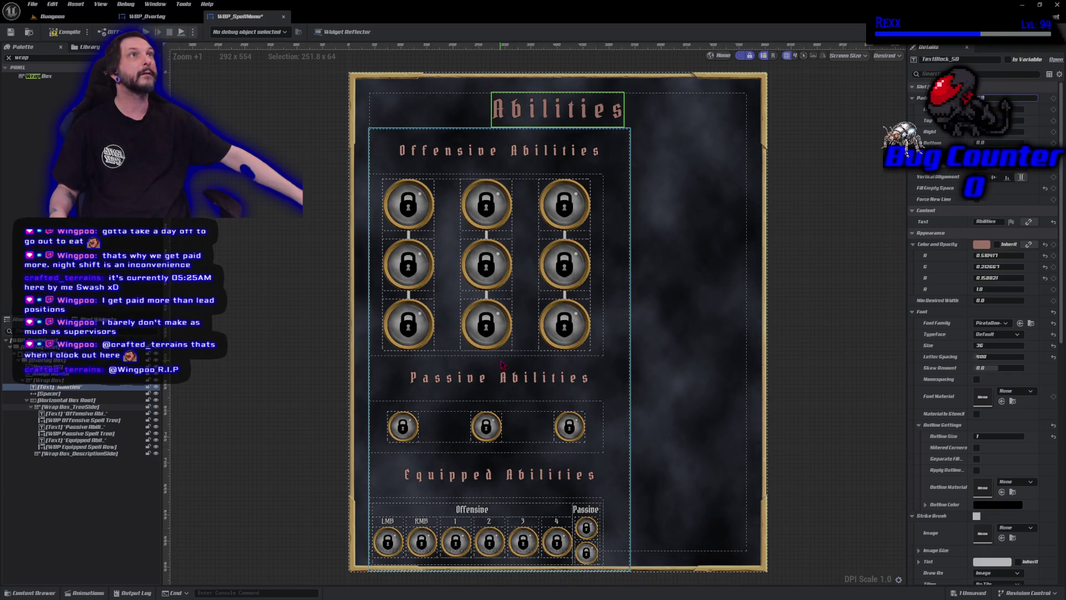
Set Padding Bottom to 0 on the Passive, Equipped and Offensive Abilities titles
left_click(489, 379)
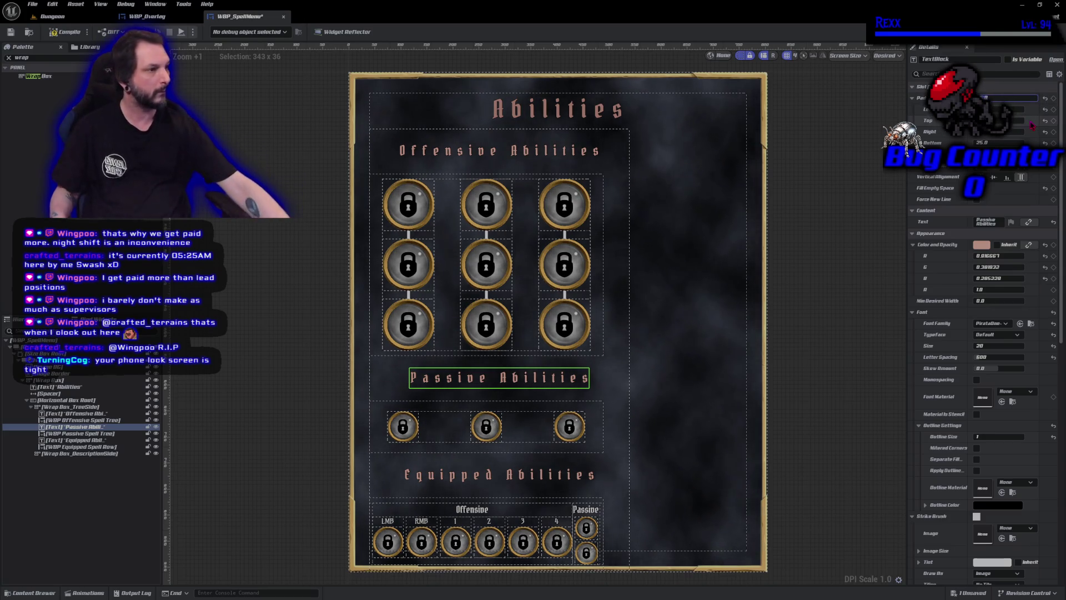
key("Return")
left_click(499, 448)
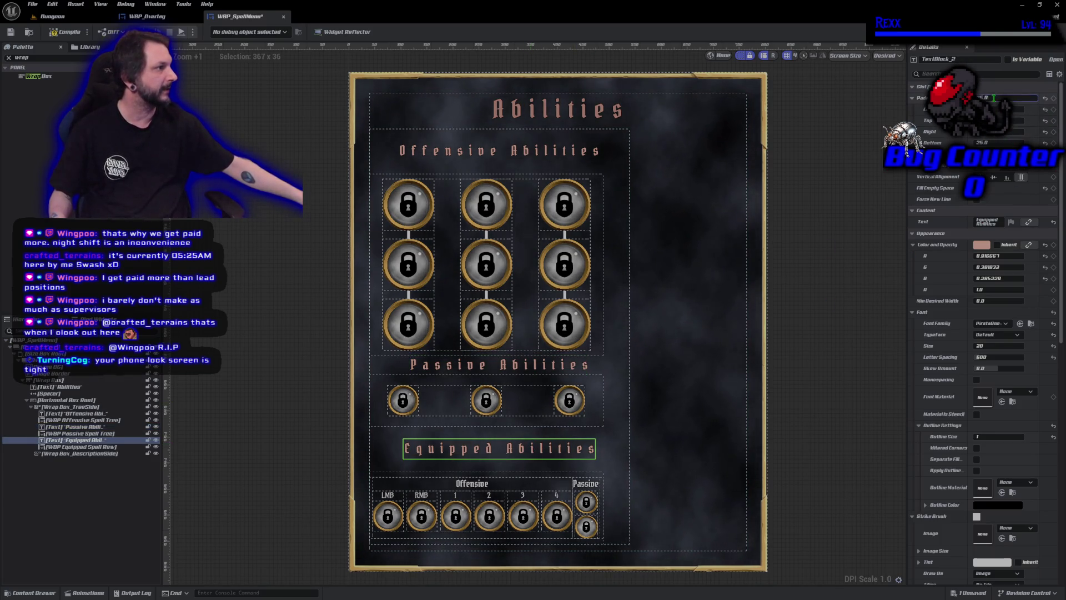
type("0")
key("Return")
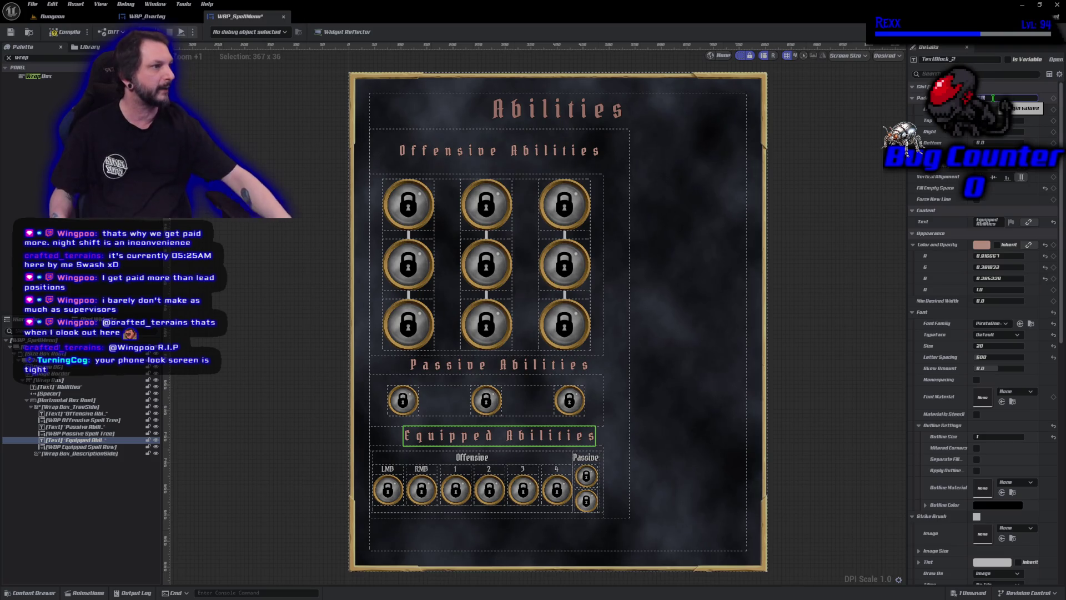
left_click(500, 150)
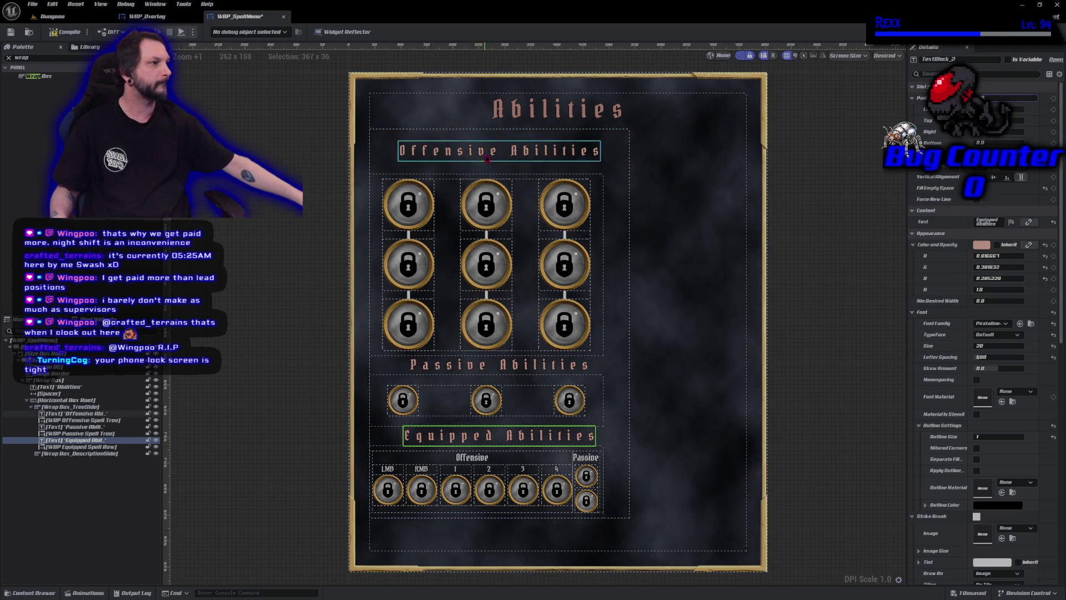
left_click(1010, 98)
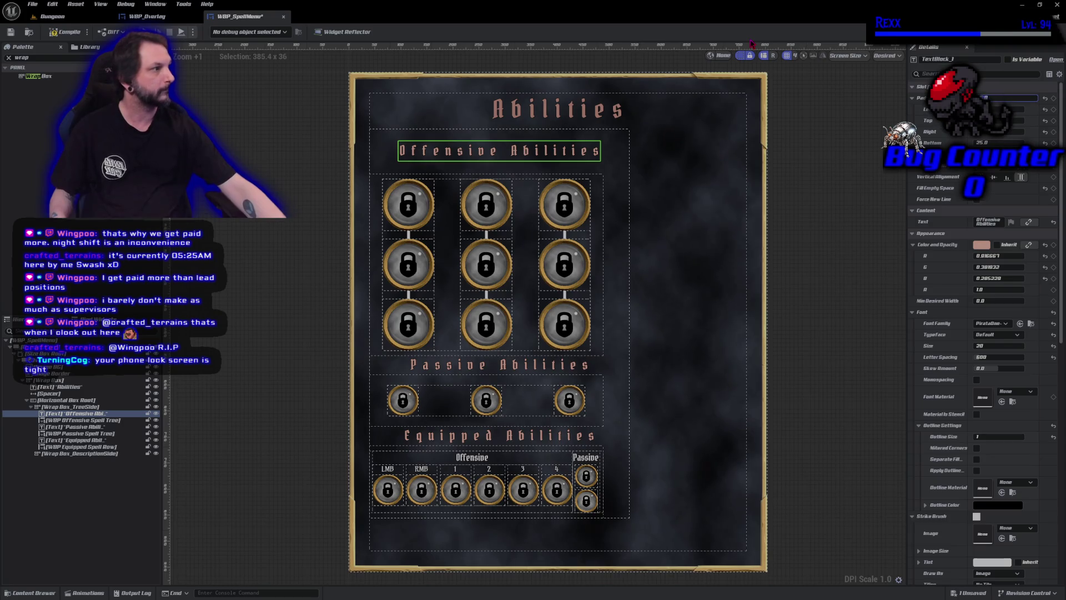
type("0")
key("Return")
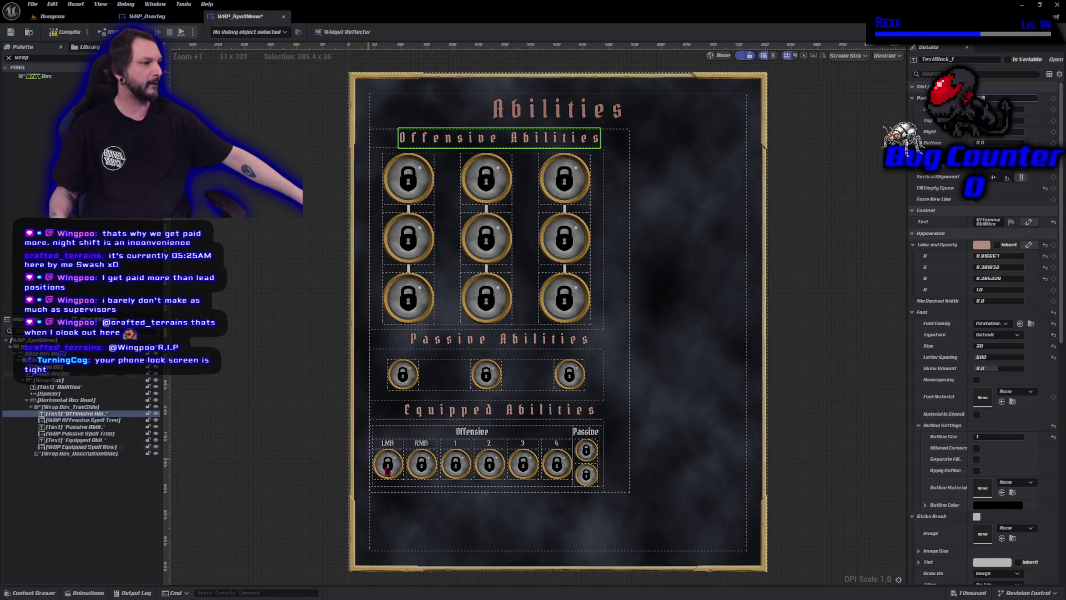
left_click(422, 467)
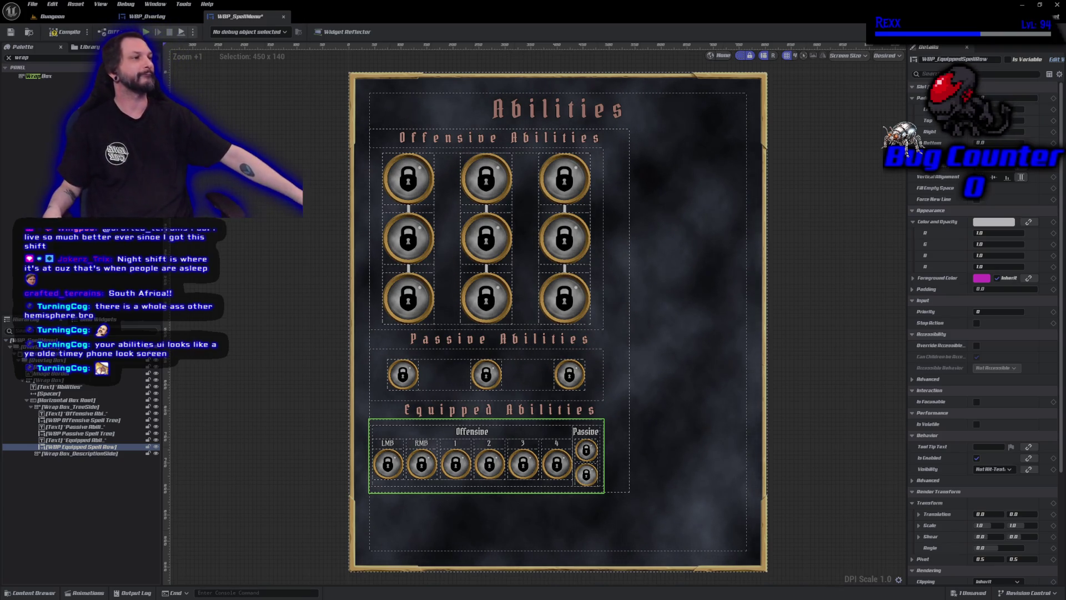
left_click(544, 114)
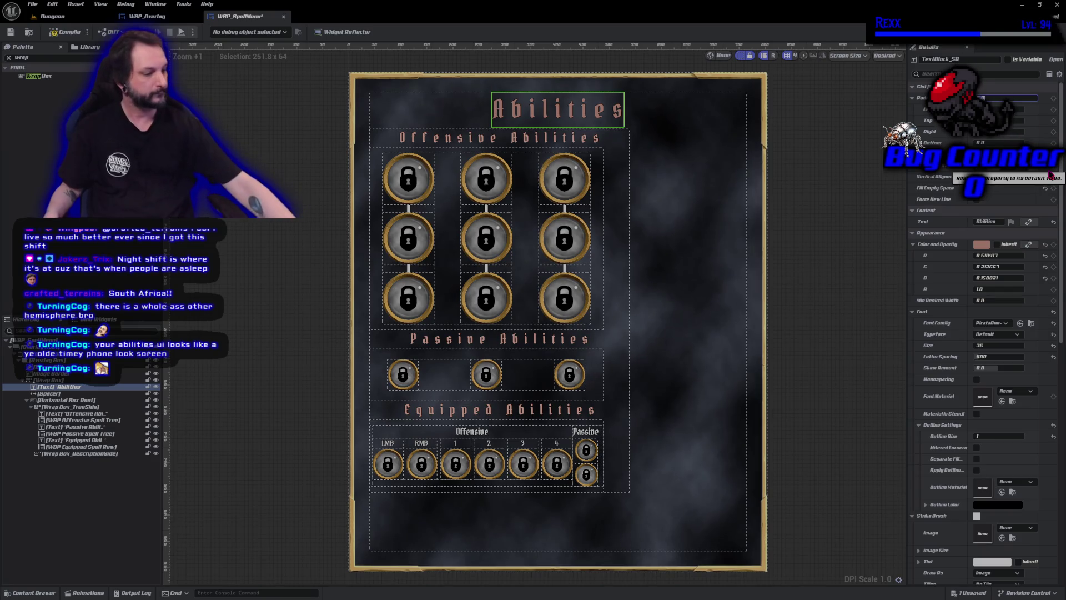
Try 25 and 20 as the Abilities title's Padding Bottom, then keep 10 and deselect
key("Return")
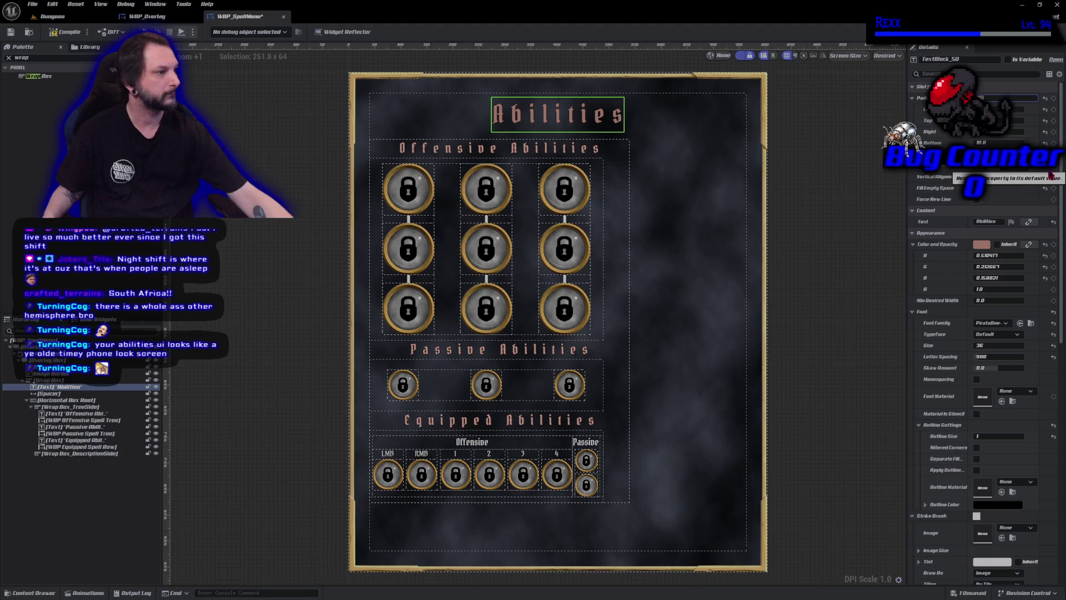
type("25")
key("Return")
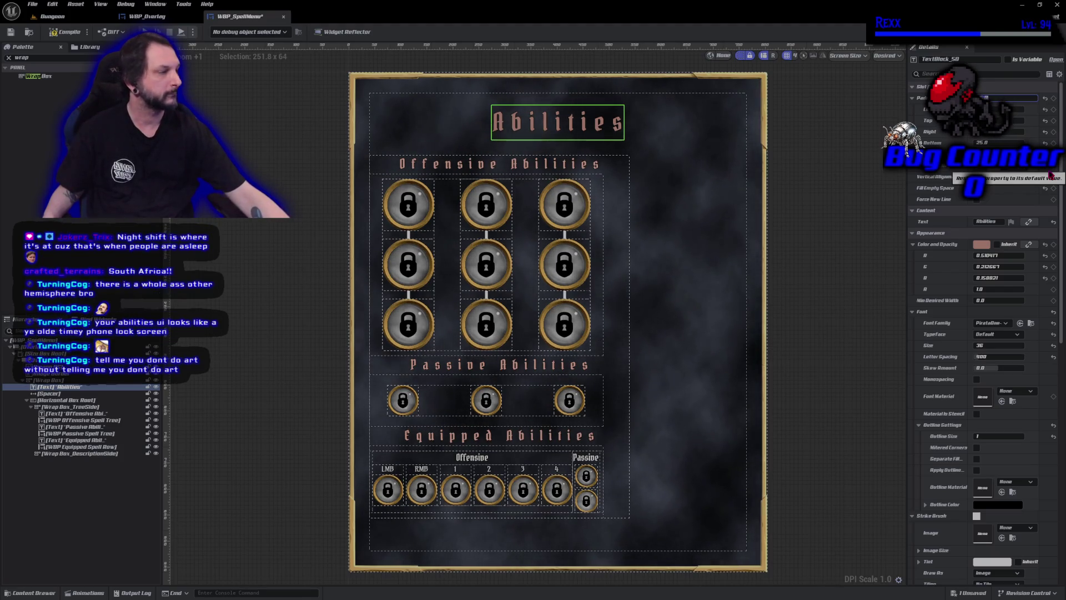
type("20")
key("Return")
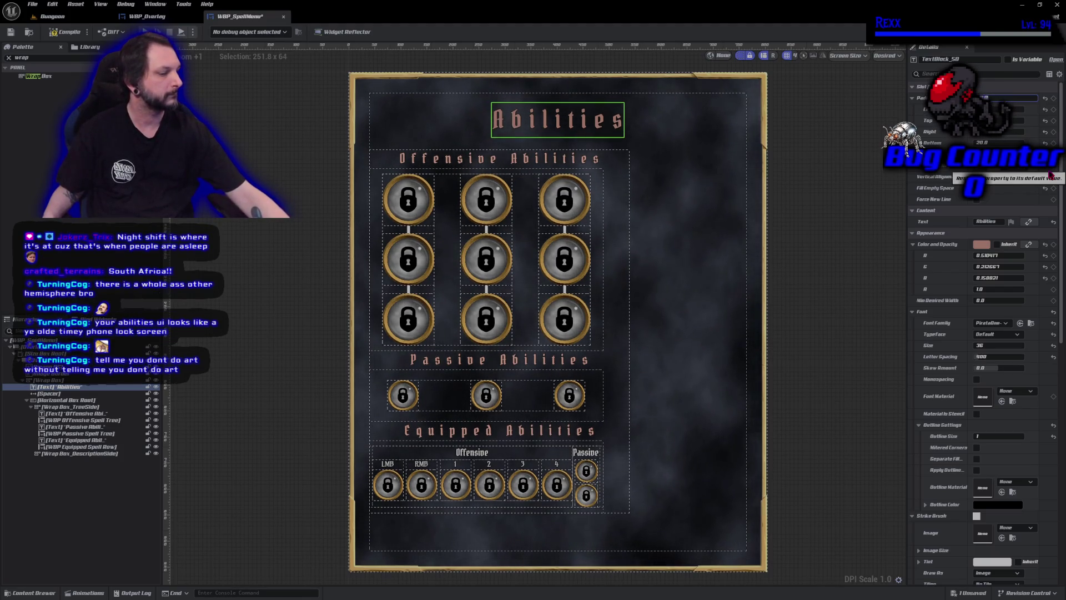
type("10")
key("Return")
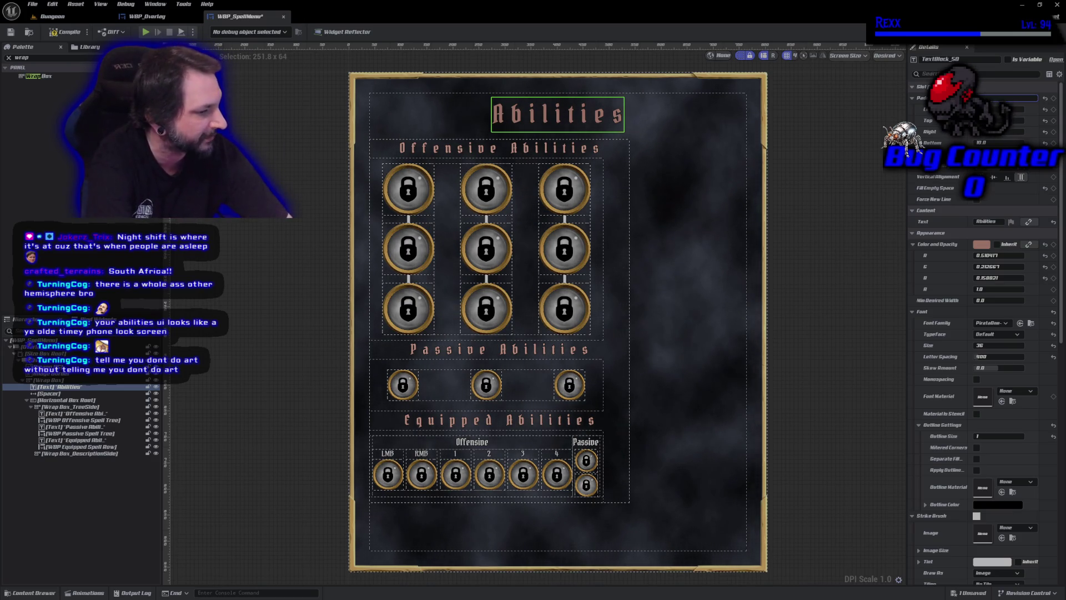
left_click(289, 215)
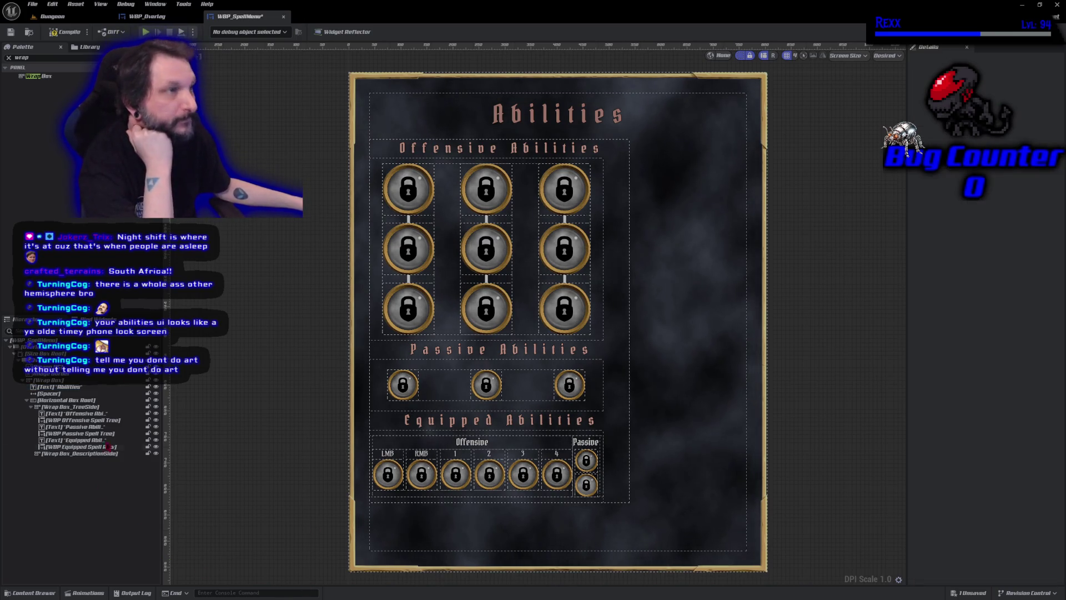
key("alt+Tab")
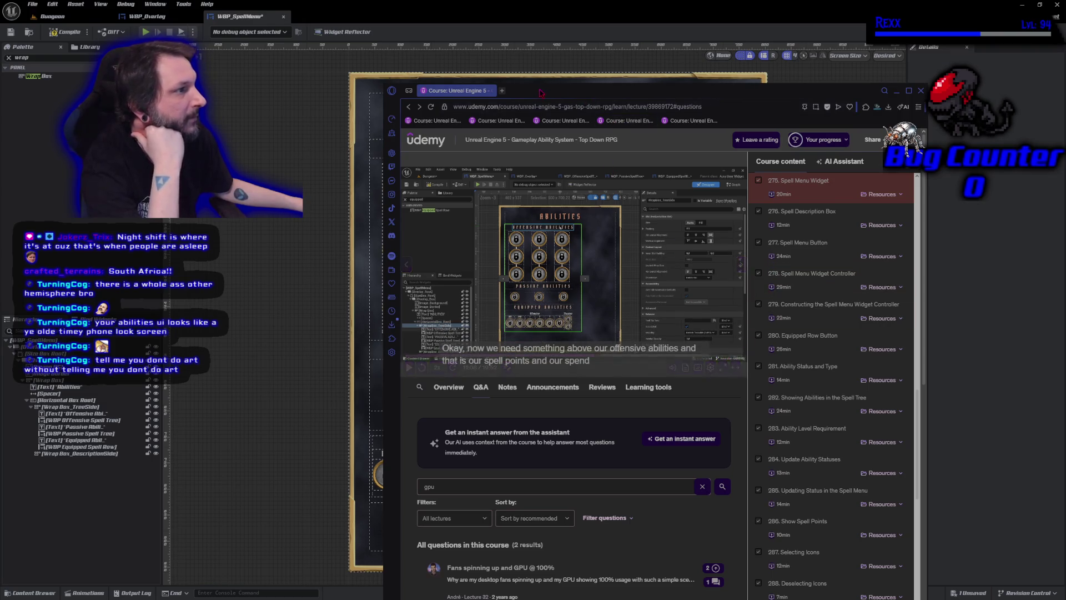
key("alt+Tab")
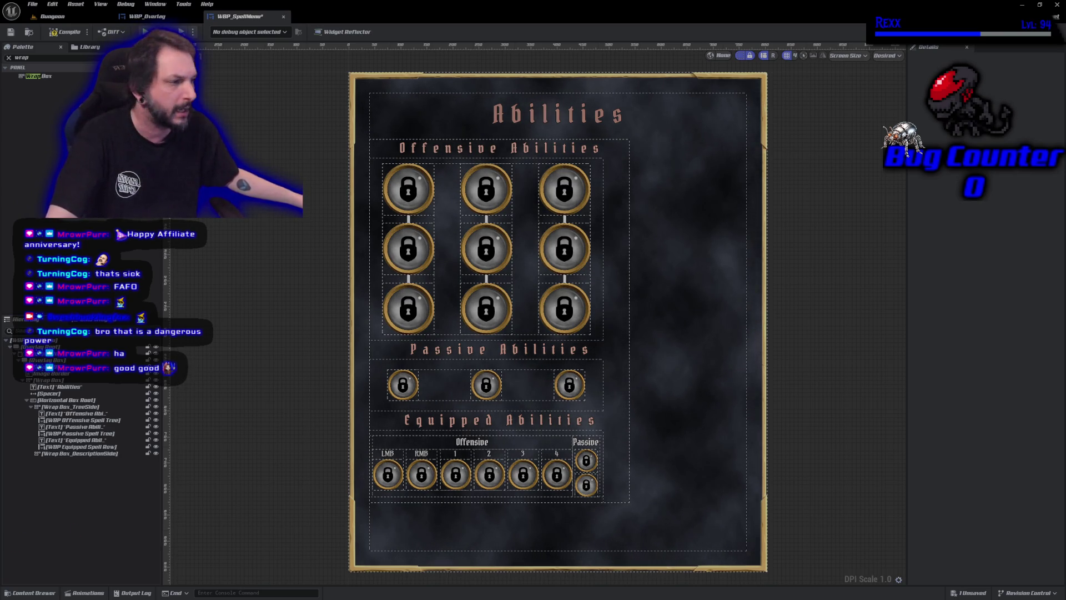
left_click_drag(263, 340, 281, 345)
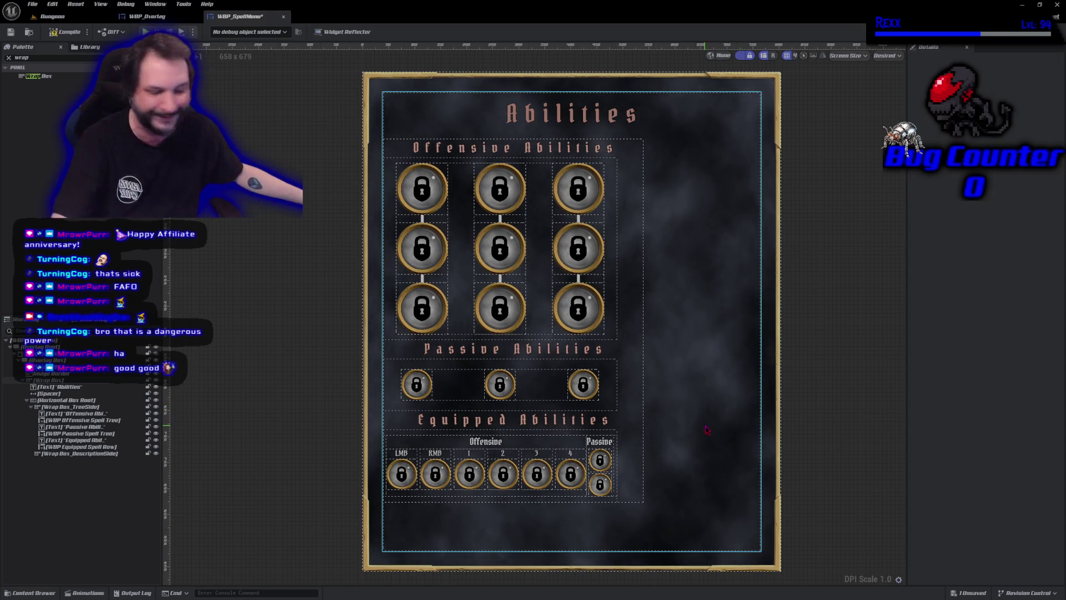
left_click(641, 398)
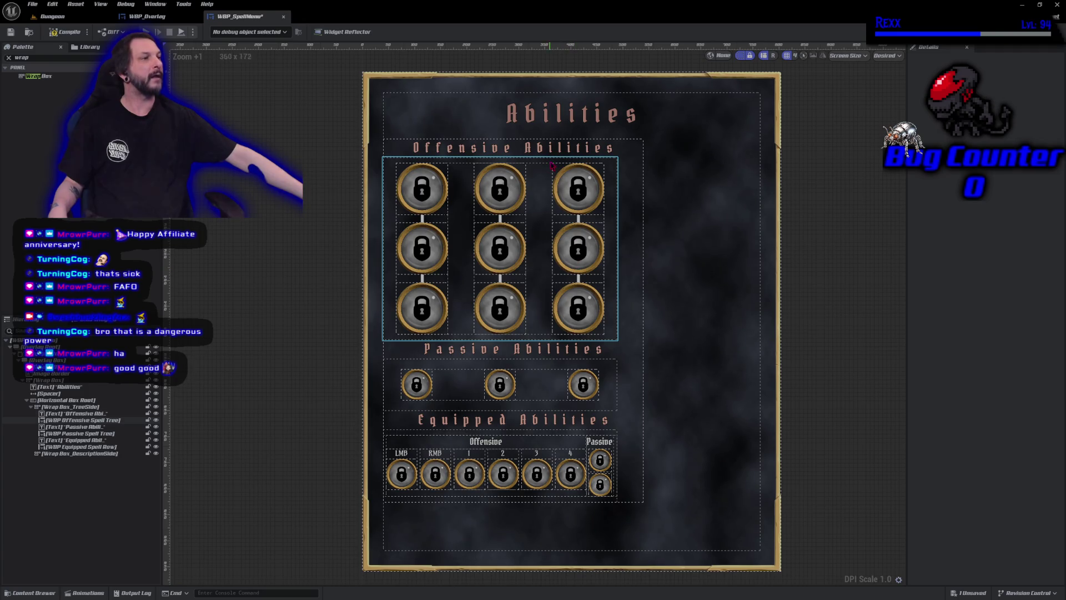
Preview purple, magenta, red, beige and gold on the Abilities title, then cancel the colour change
left_click(546, 115)
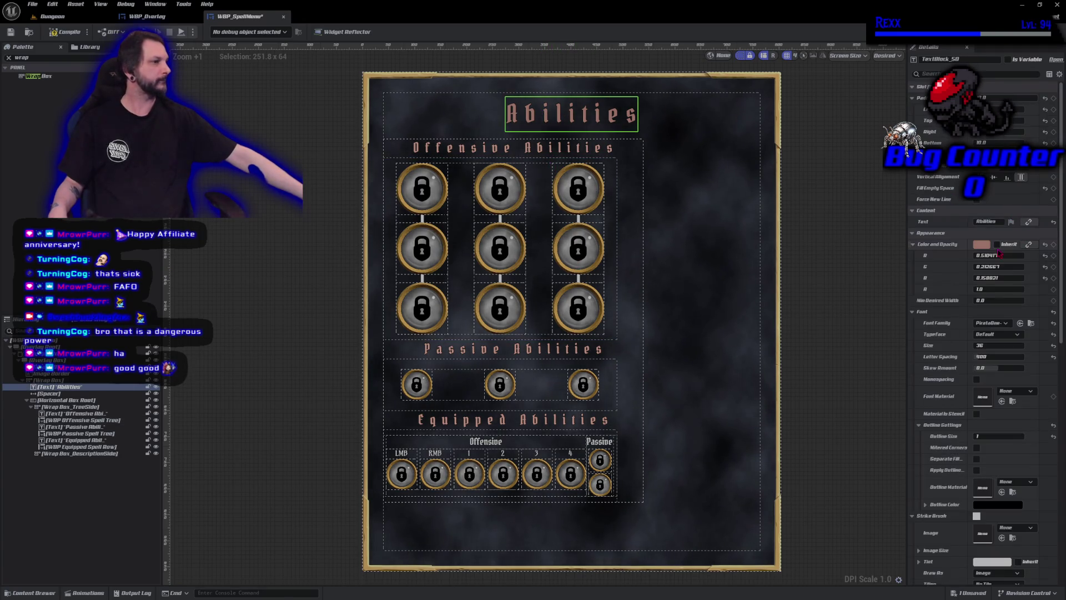
left_click(988, 246)
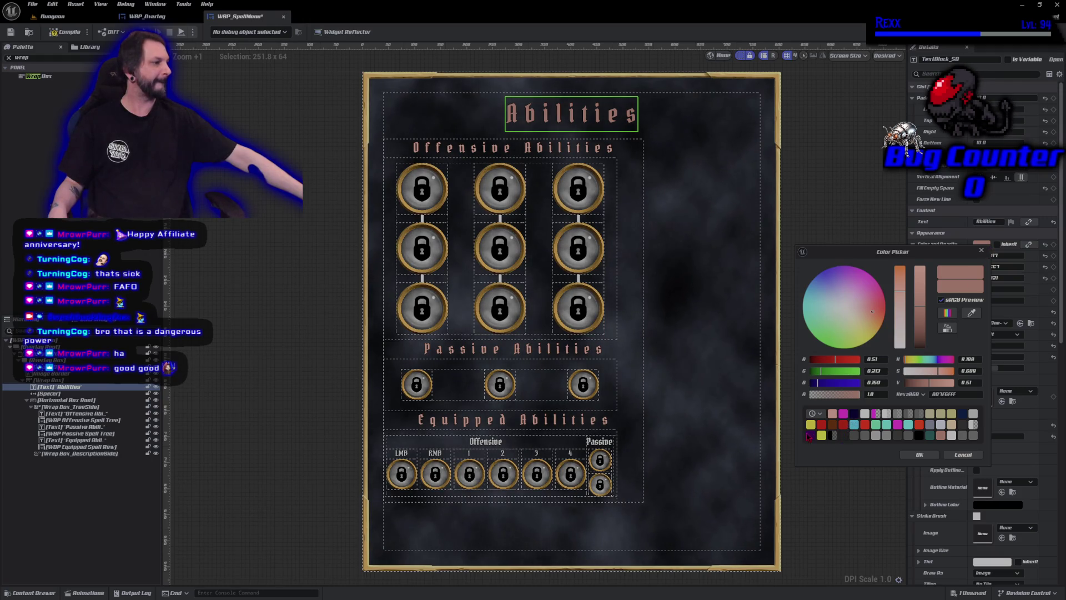
left_click(810, 435)
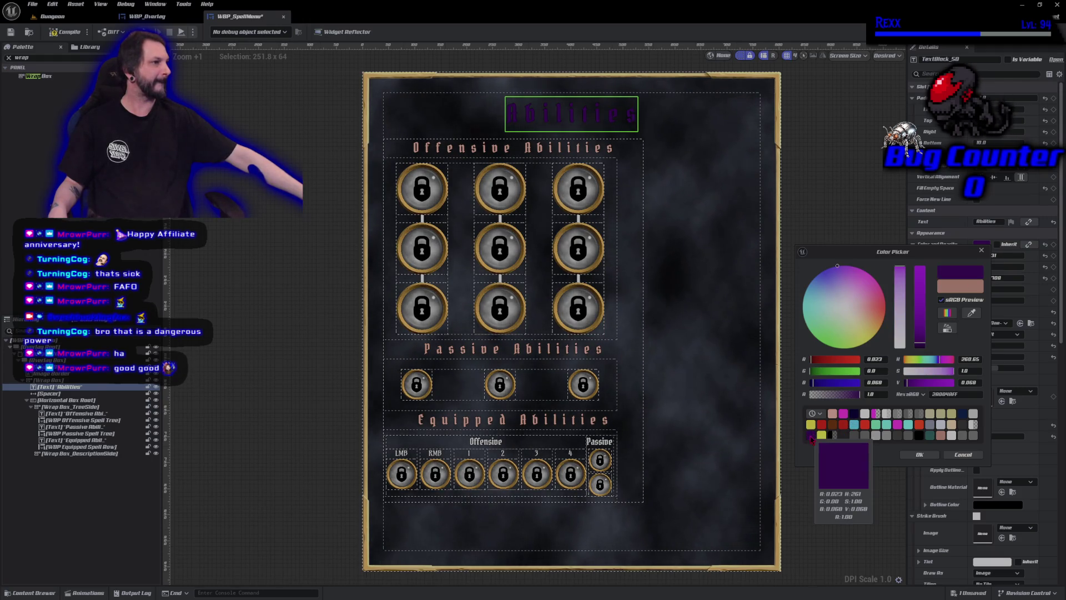
left_click(898, 425)
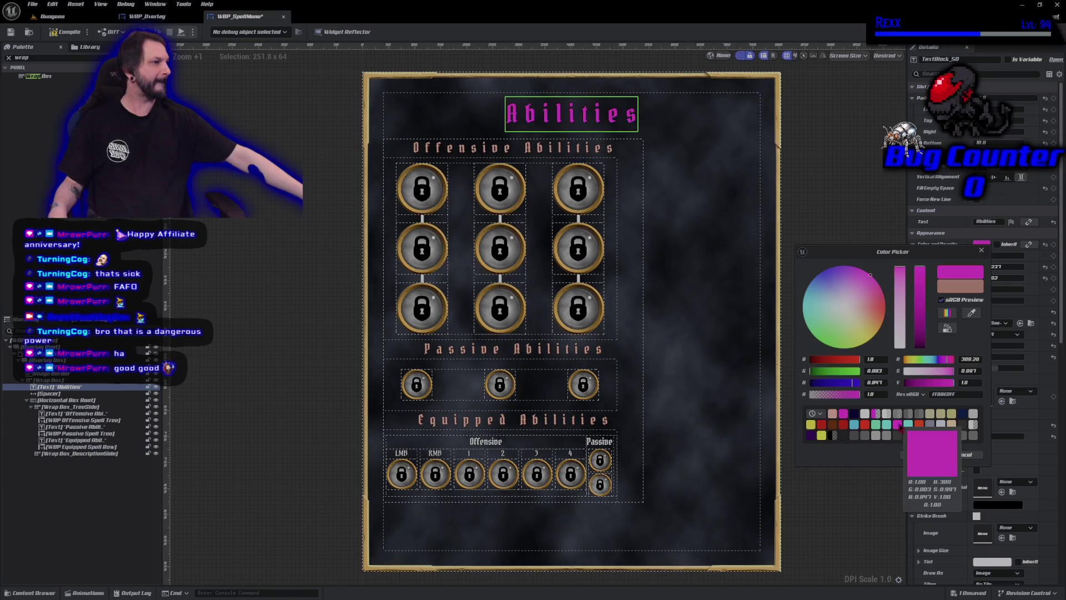
left_click(920, 425)
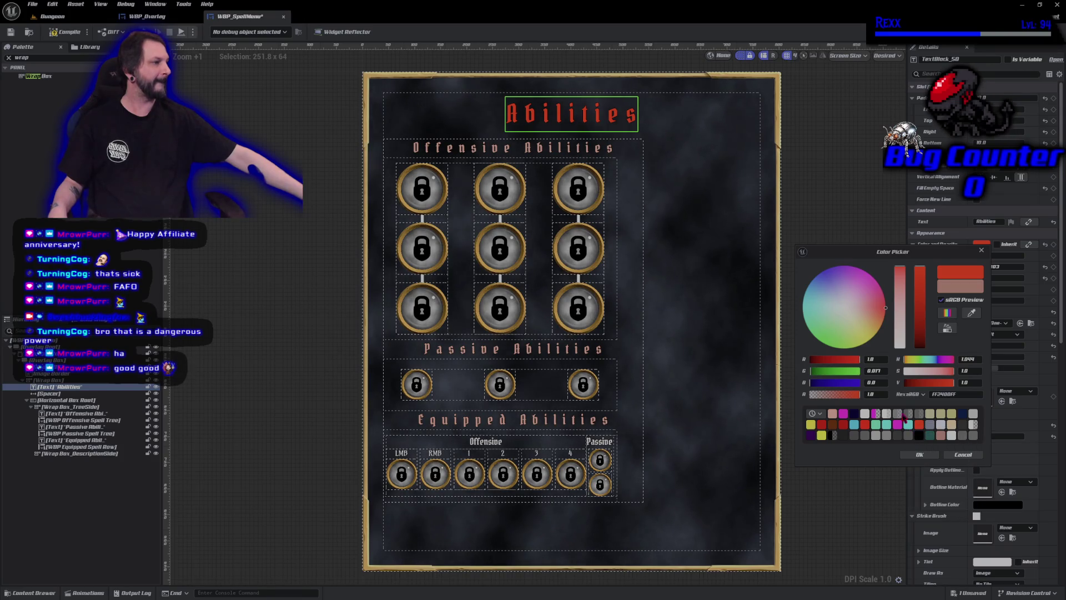
left_click(924, 344)
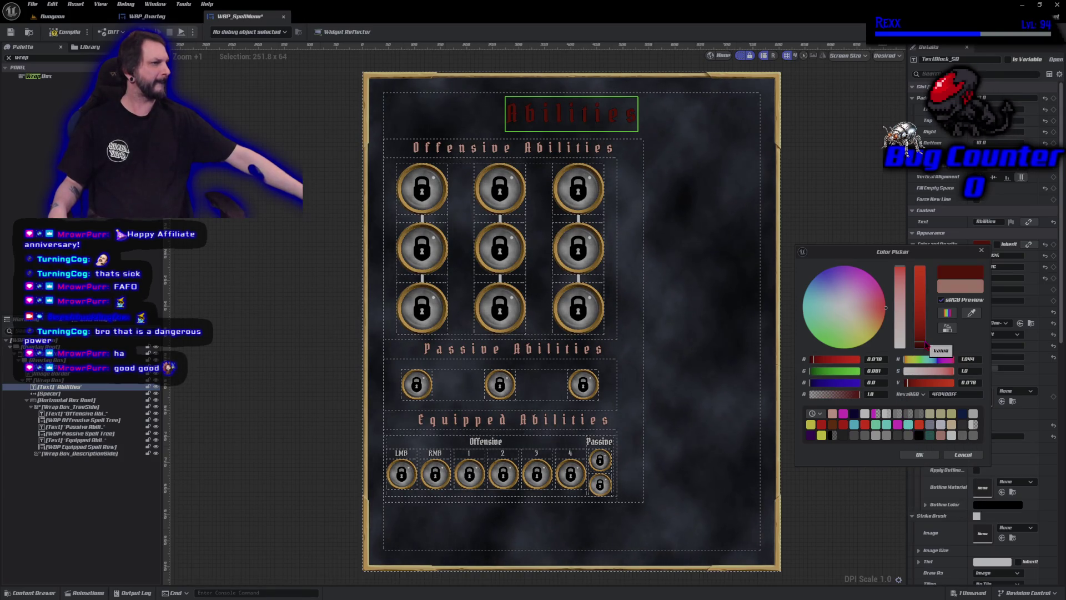
left_click(951, 425)
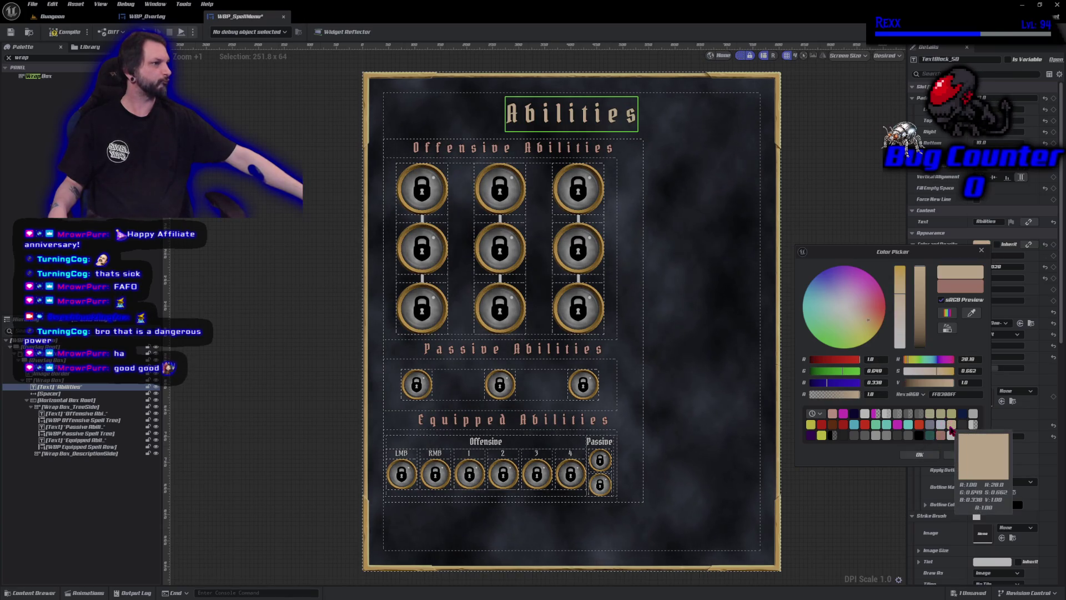
left_click(821, 436)
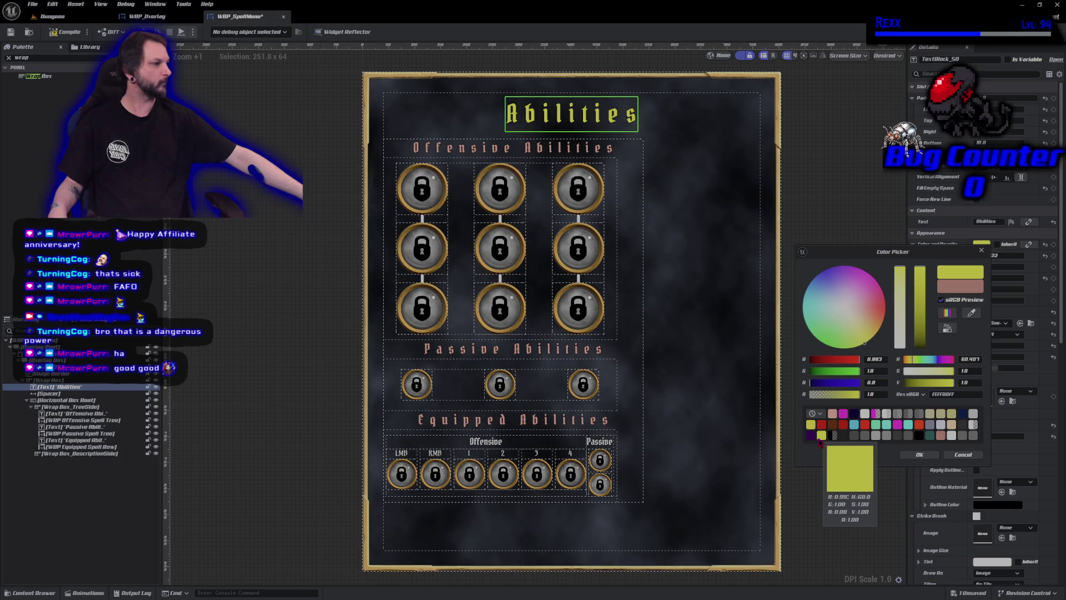
left_click(811, 428)
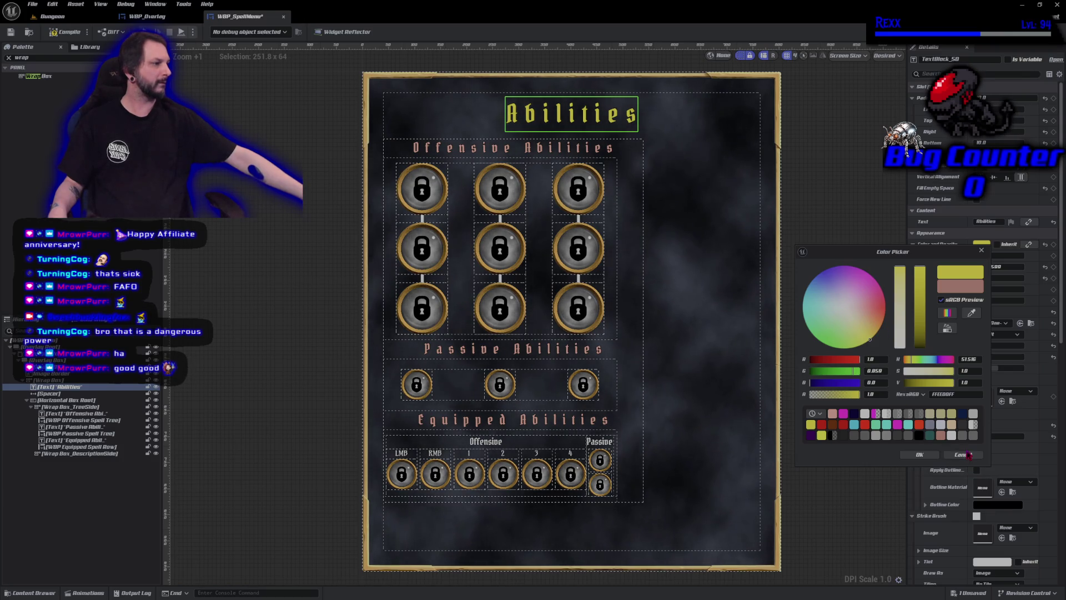
left_click(963, 455)
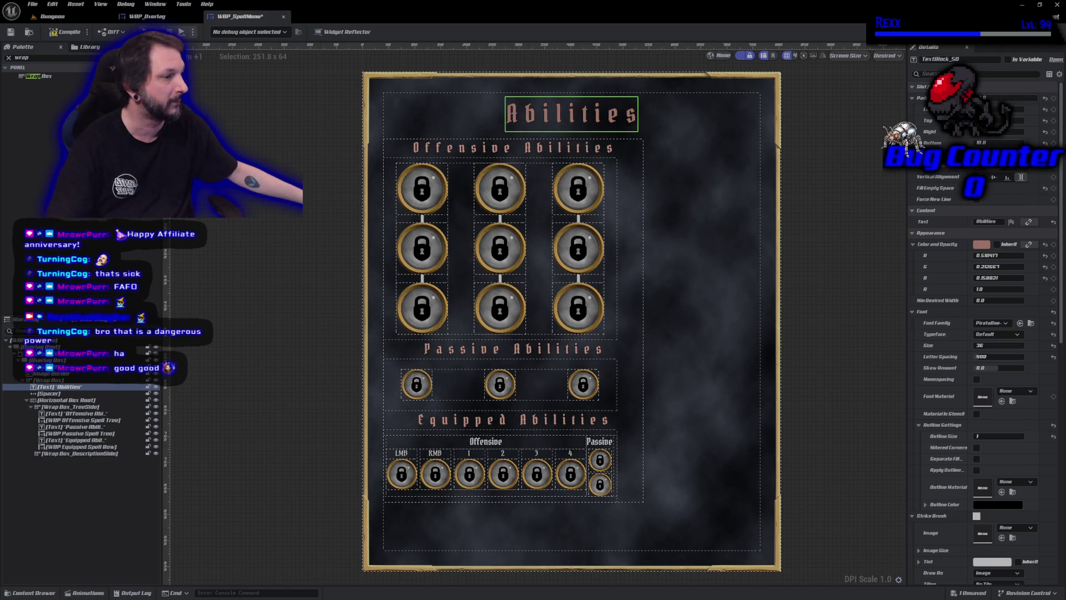
Deselect the title, nudge the design view, and save WBP_SpellMenu with Ctrl+S
left_click(291, 411)
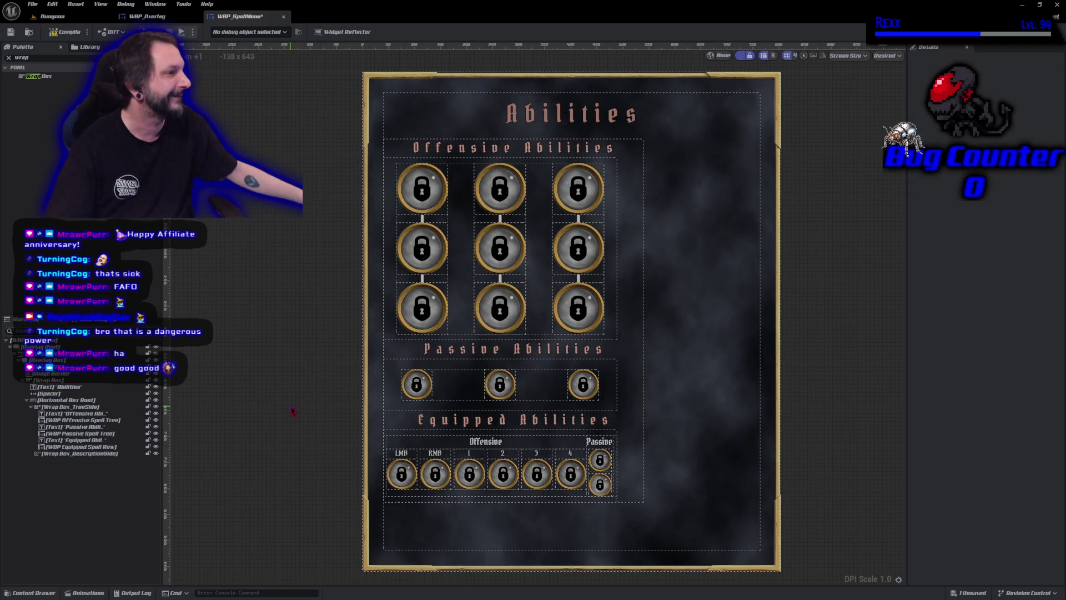
left_click_drag(337, 453, 340, 448)
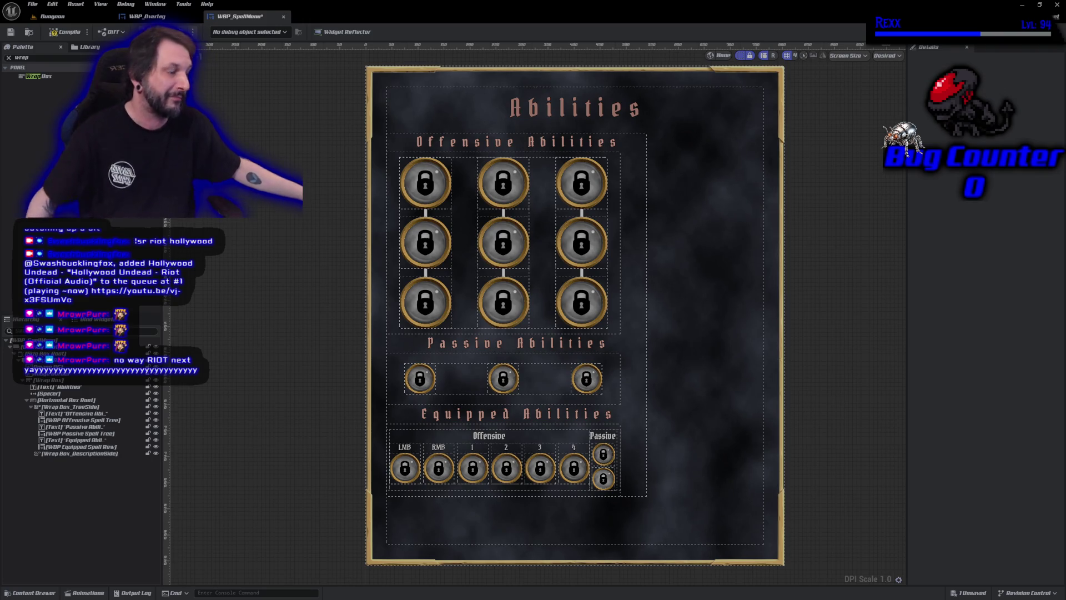
key("ctrl+s")
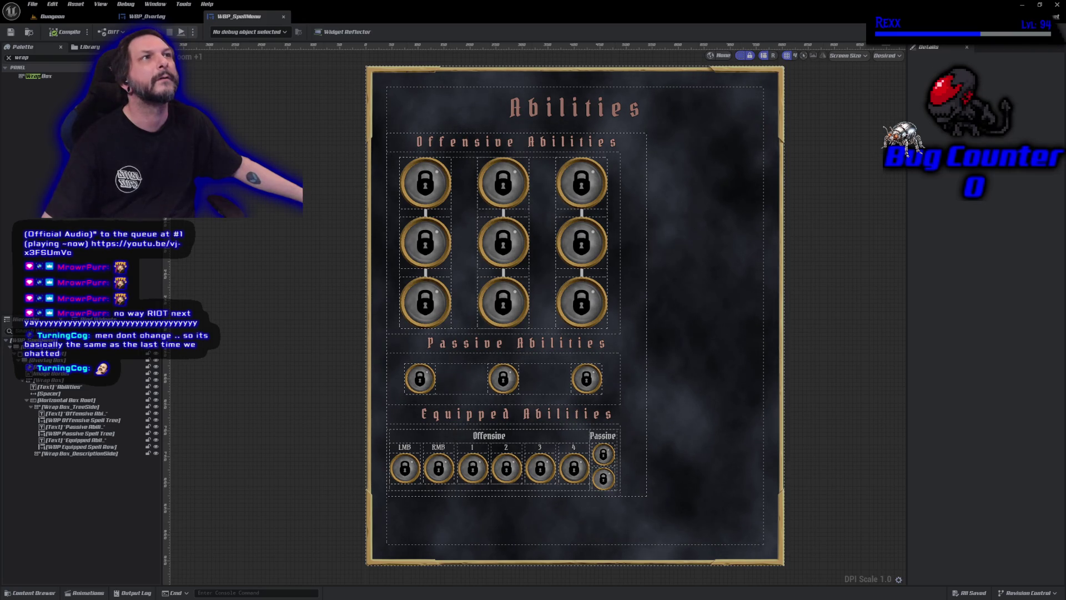
Add a Wrap Box from the Palette under Wrap Box_TreeSide and reposition it in the hierarchy
left_click(36, 76)
left_click_drag(35, 76, 89, 414)
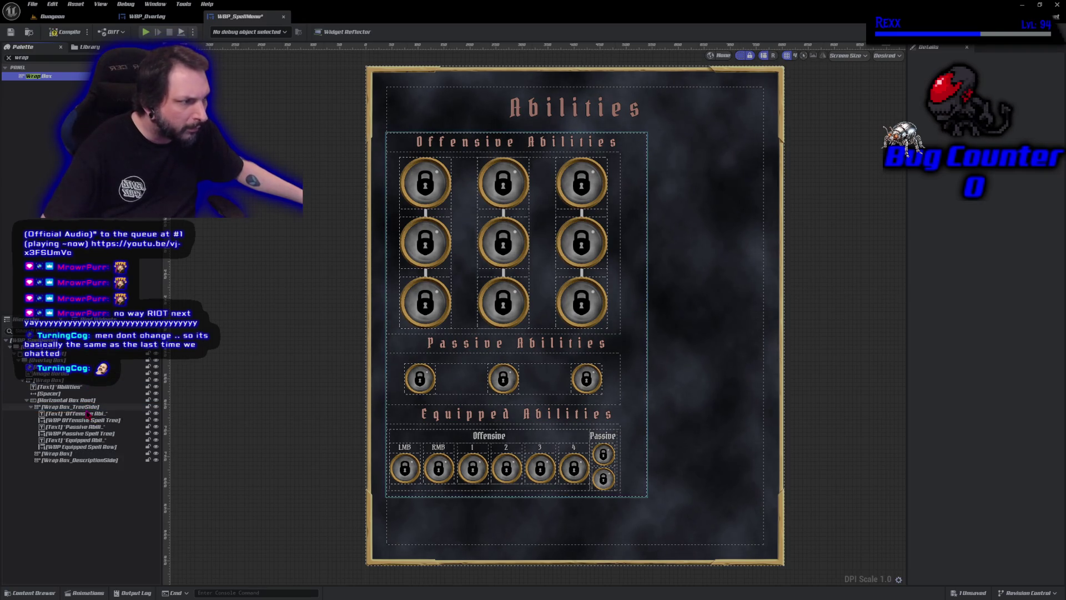
left_click(75, 439)
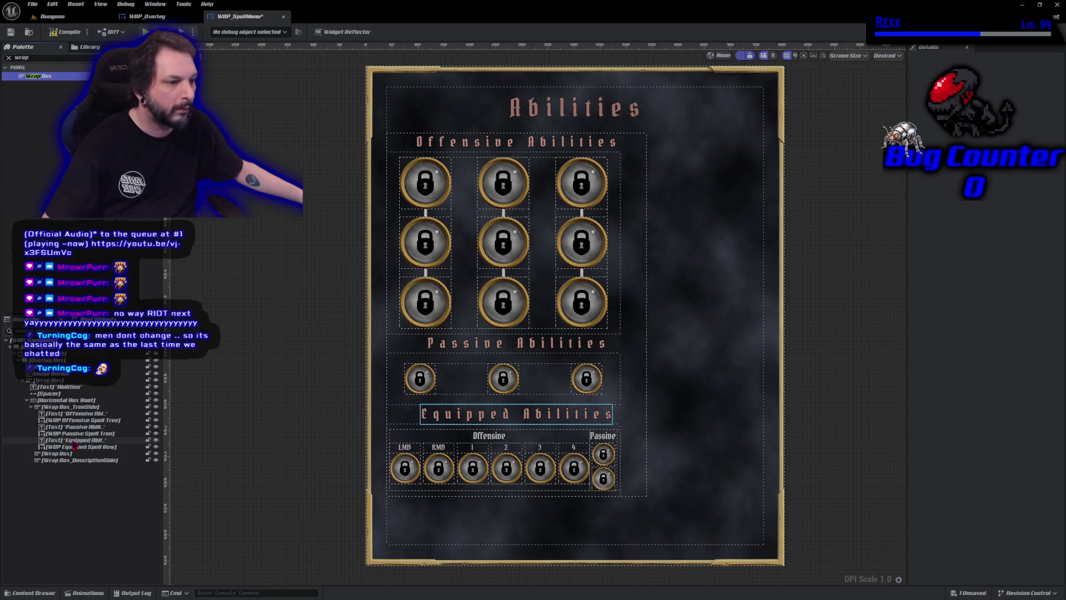
left_click(70, 454)
key("Escape")
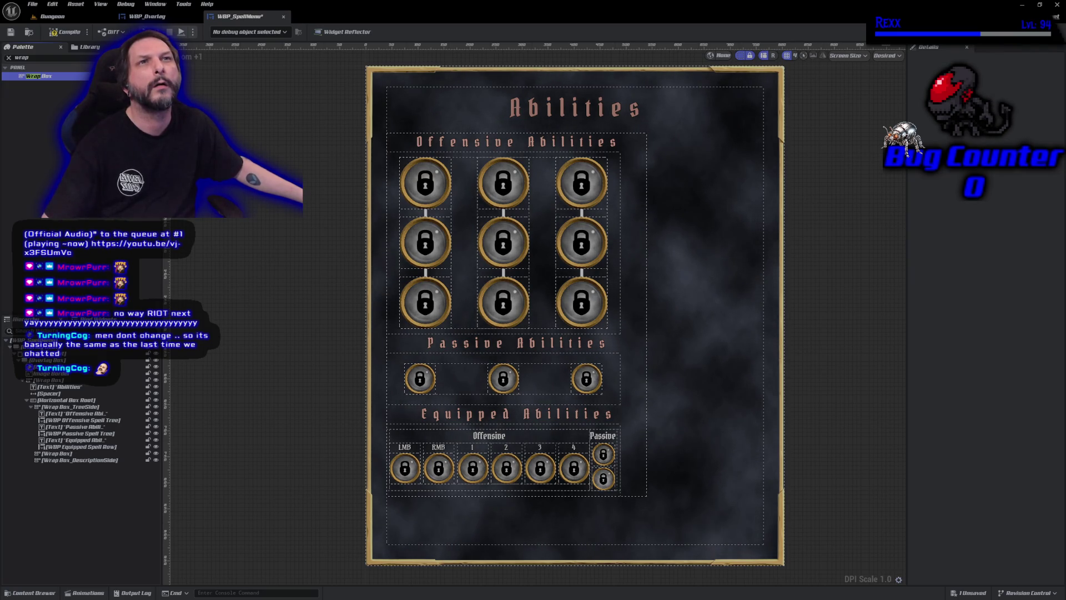
left_click_drag(78, 454, 67, 414)
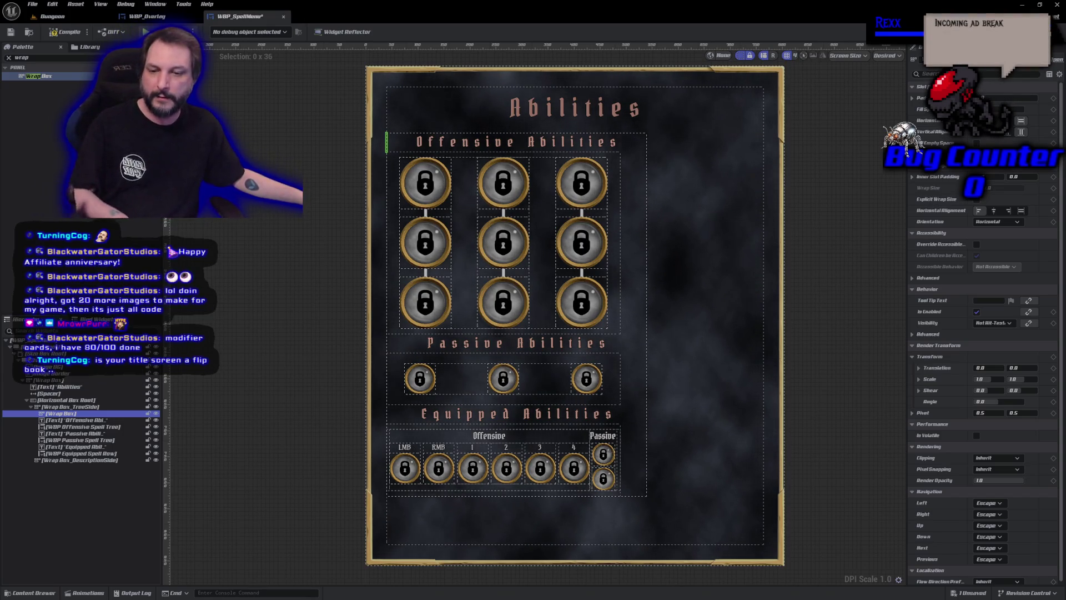
left_click(73, 513)
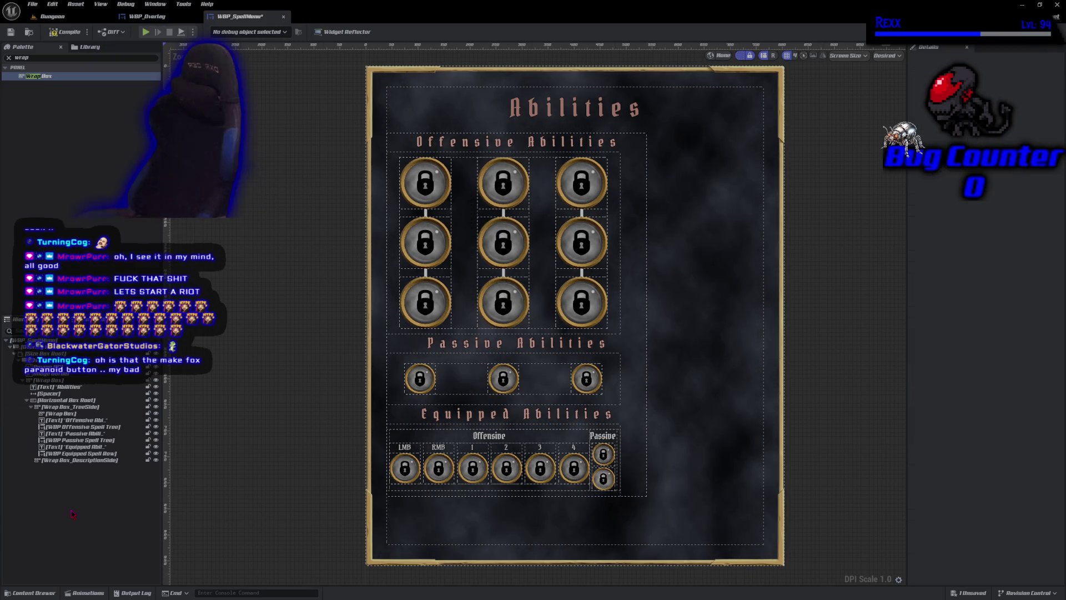